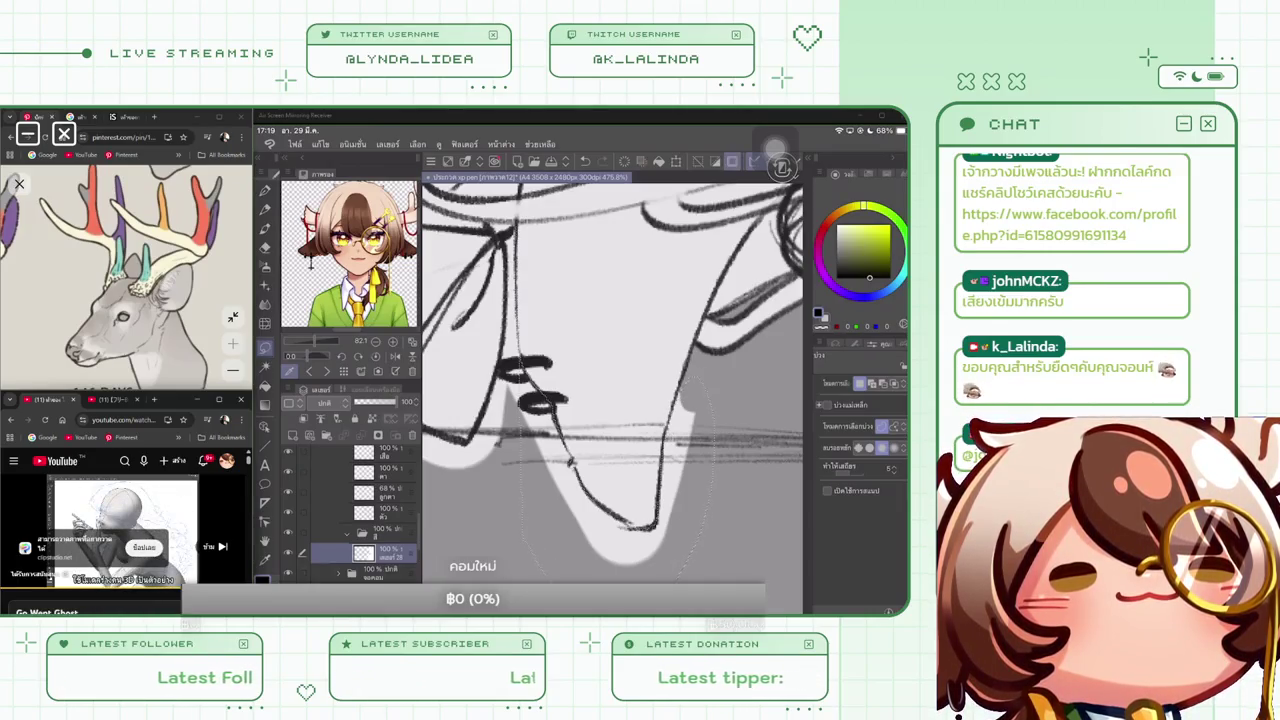
Zoom in and lasso the unfilled gap along the antlered character's chin line
drag(700, 378, 525, 470)
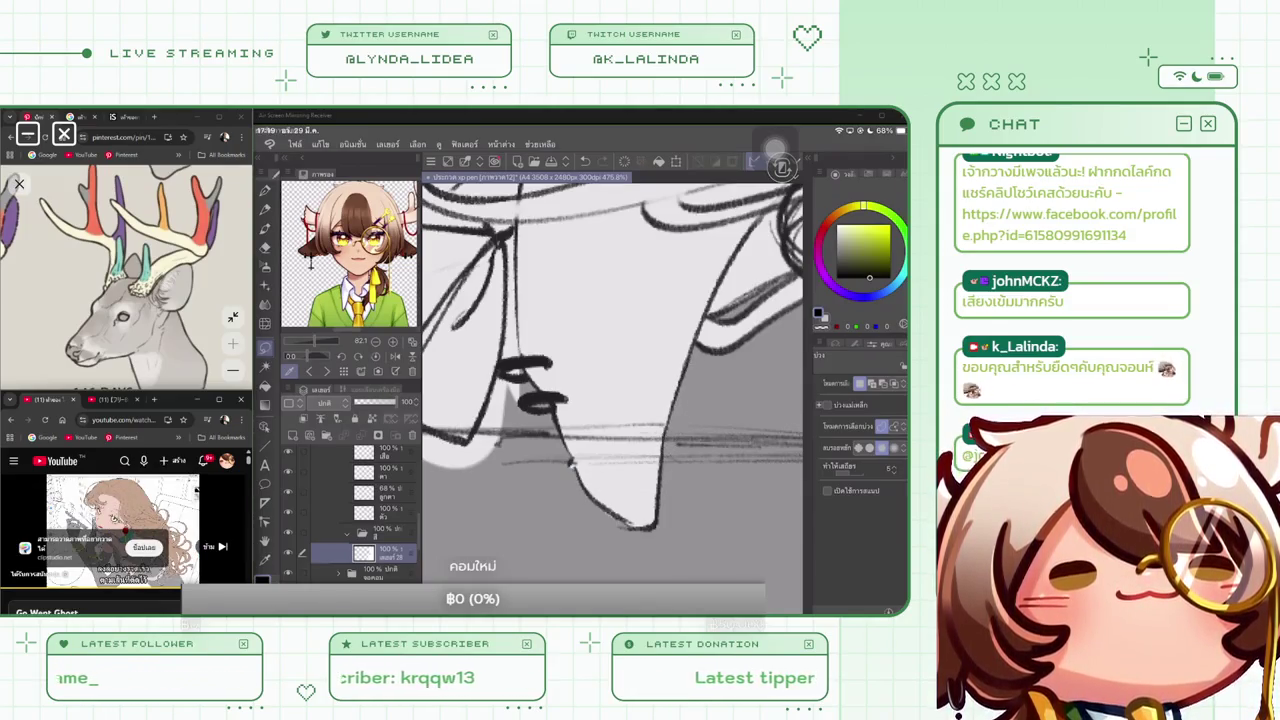
scroll(610, 380, up, 2)
drag(603, 402, 612, 528)
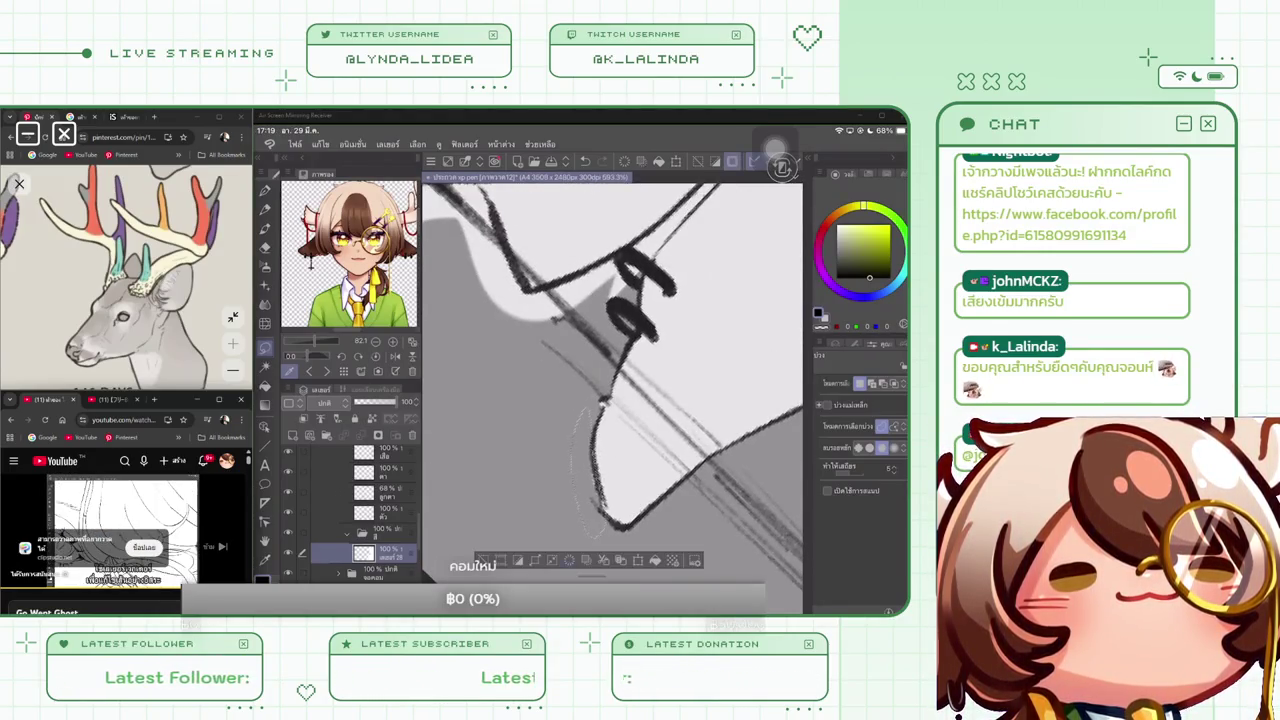
key(ctrl+d)
scroll(610, 380, down, 2)
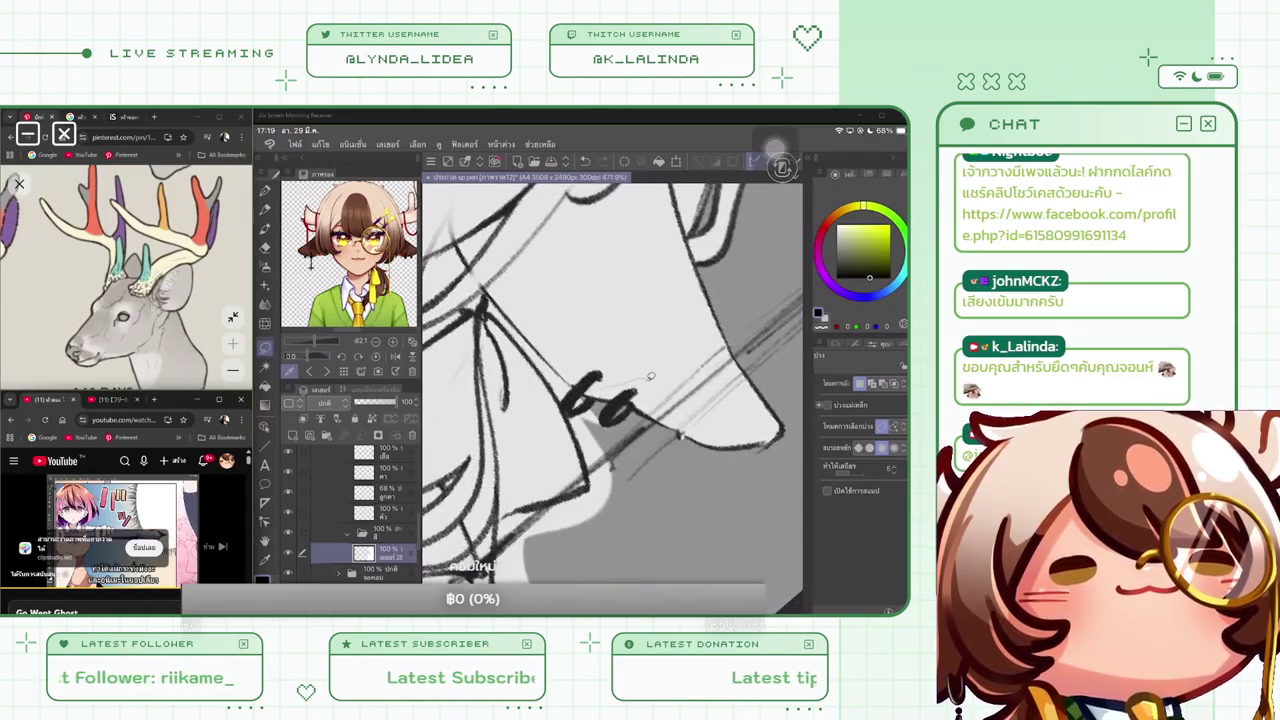
scroll(651, 376, down, 3)
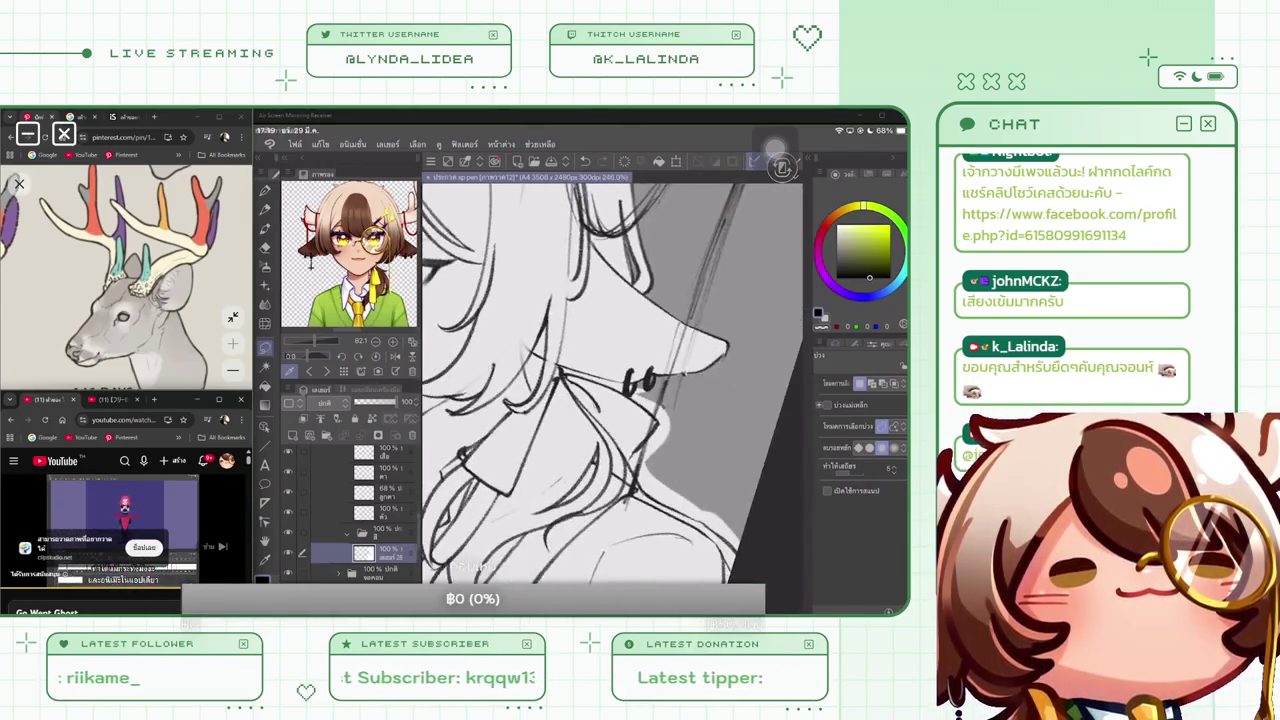
scroll(640, 380, up, 2)
scroll(640, 380, up, 1)
scroll(640, 380, up, 2)
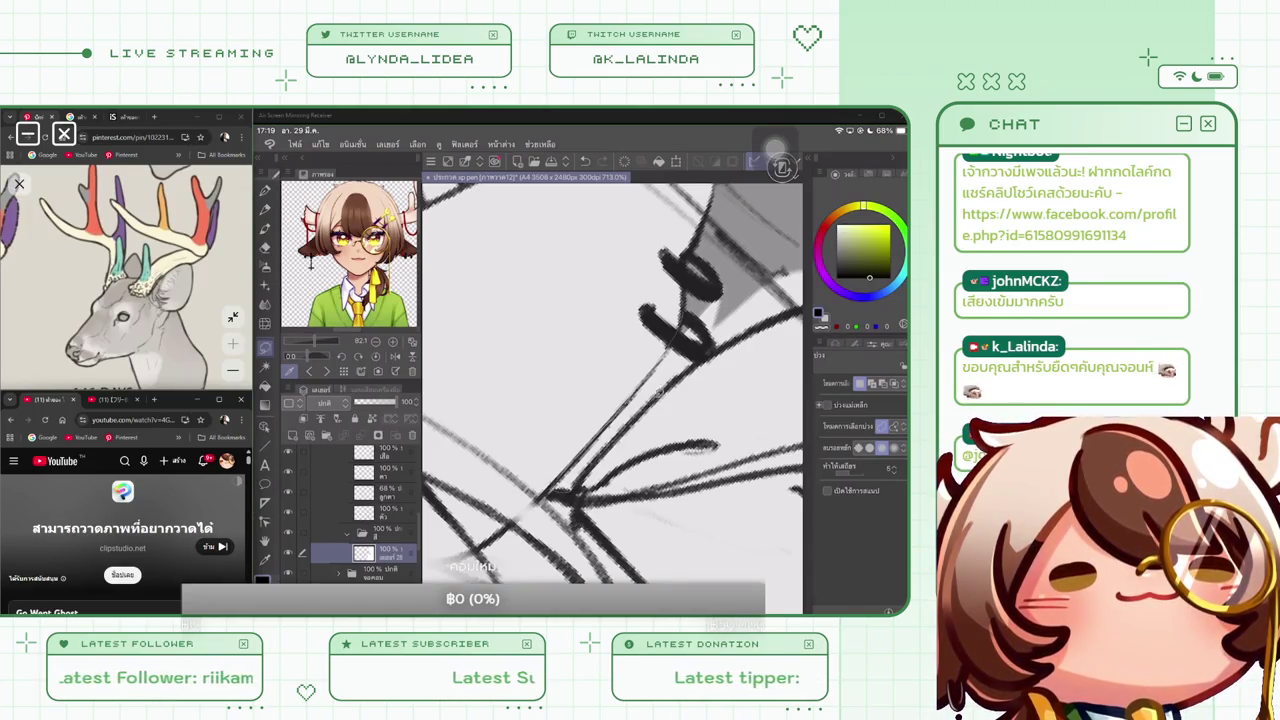
click(731, 161)
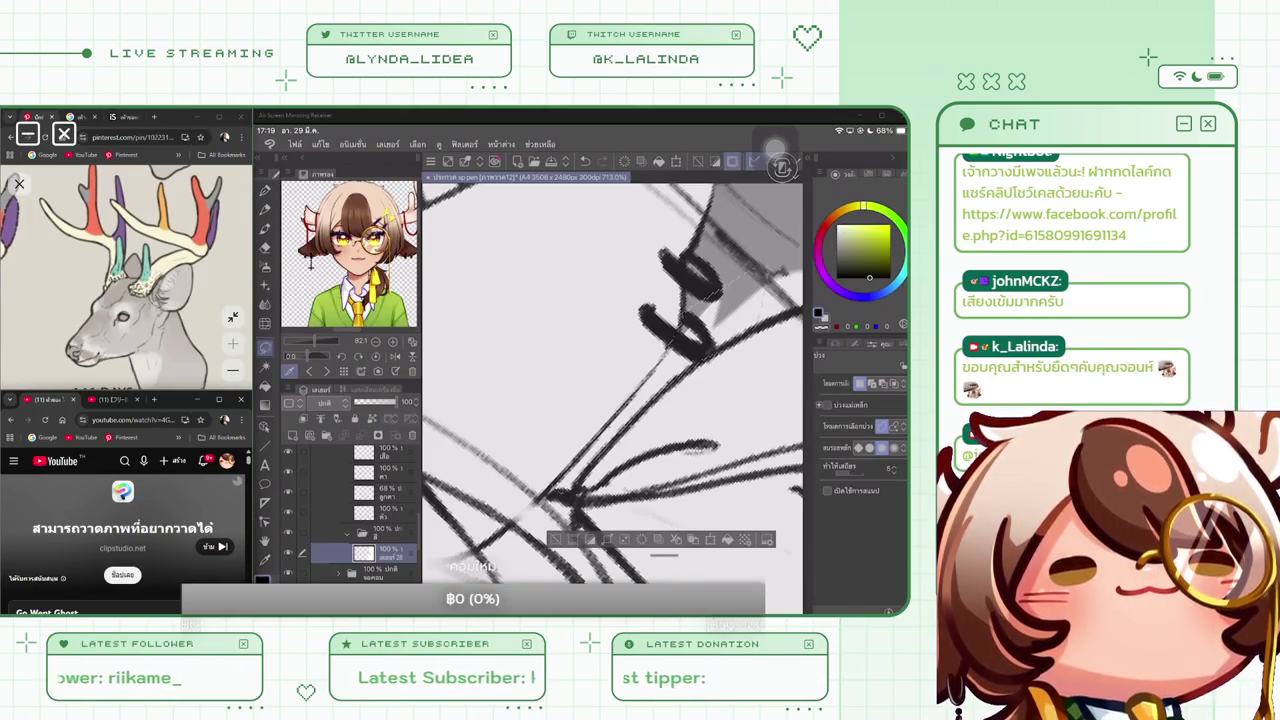
scroll(612, 385, down, 3)
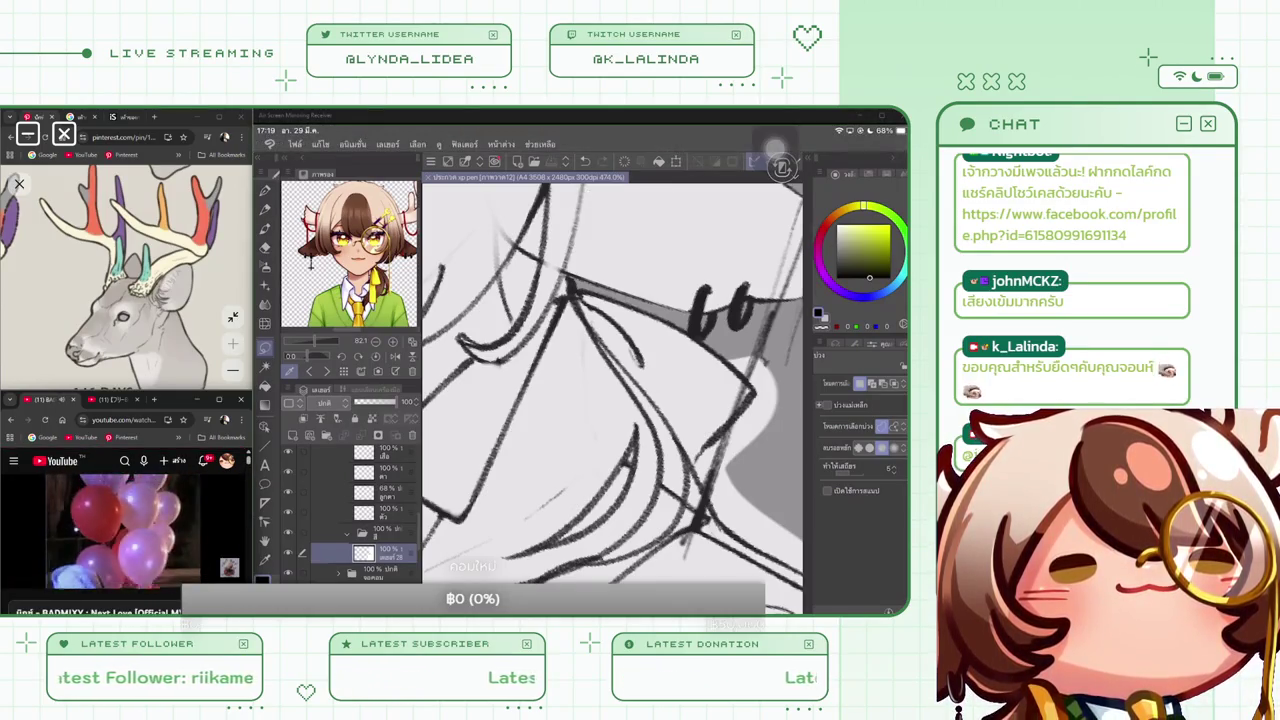
Fill the gaps beside the chin, along the neck edge and above the jaw with grey
drag(610, 400, 525, 365)
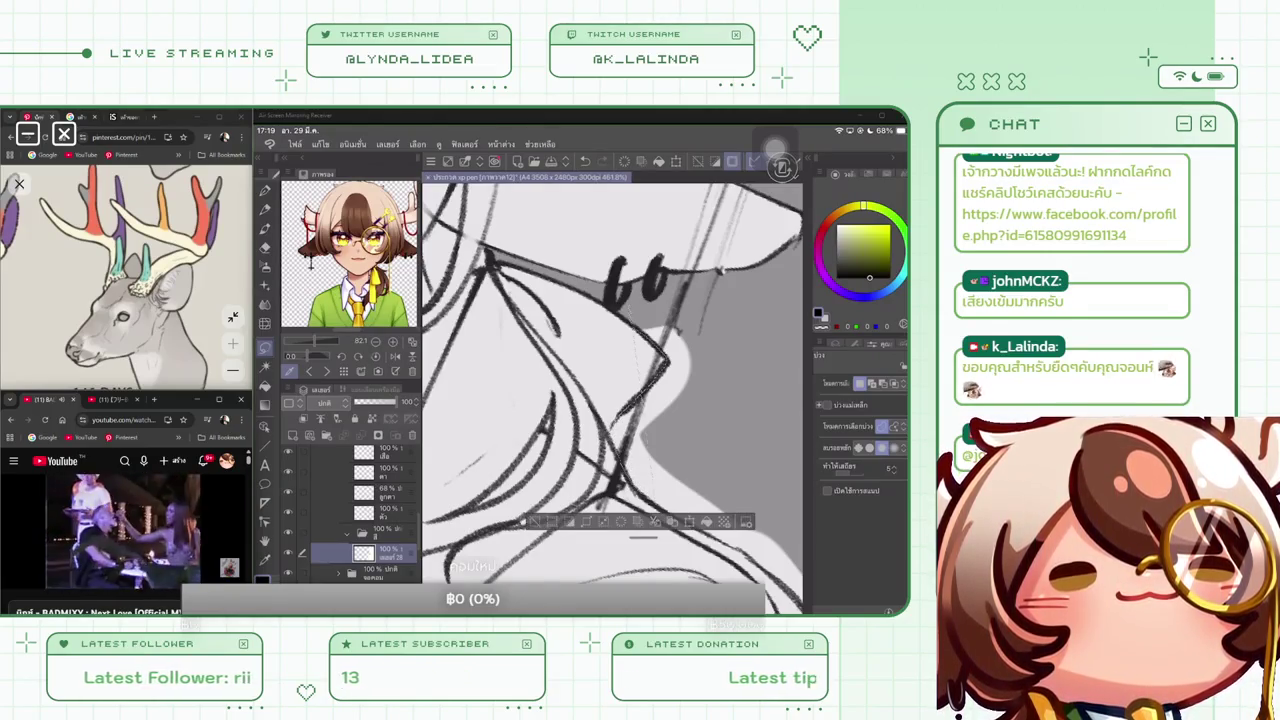
scroll(659, 498, up, 2)
scroll(612, 380, up, 1)
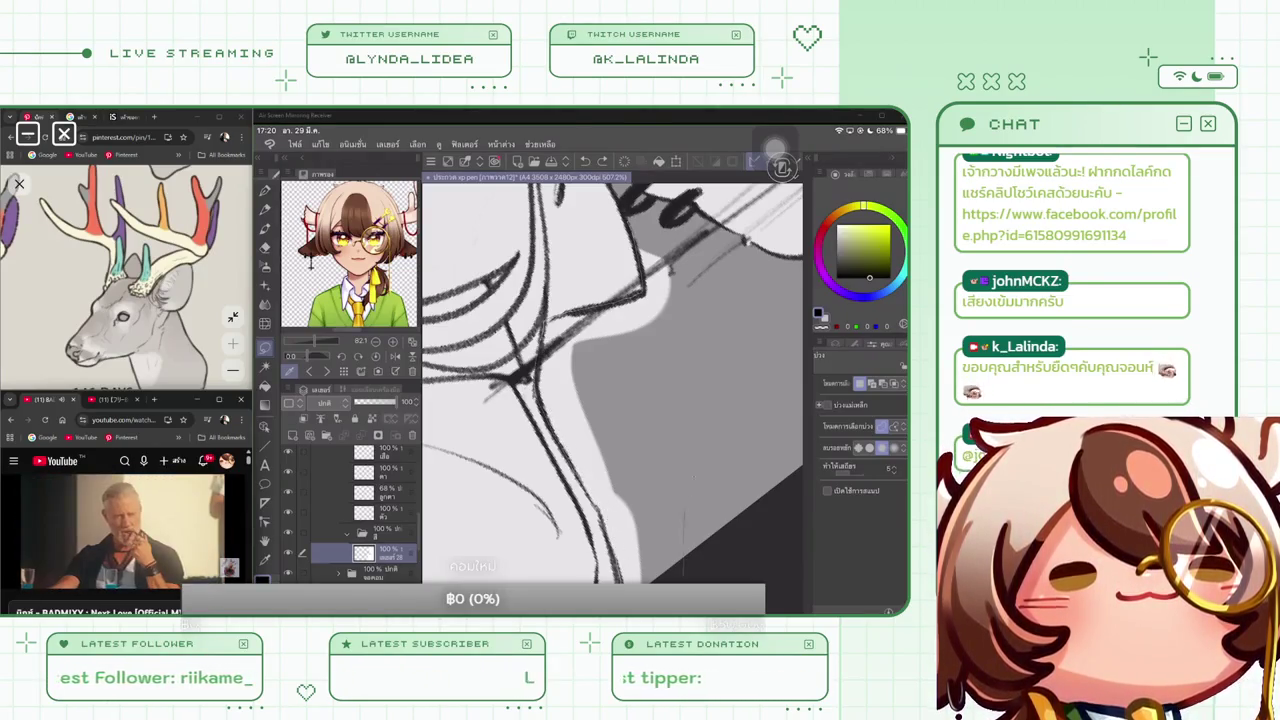
drag(650, 265, 604, 578)
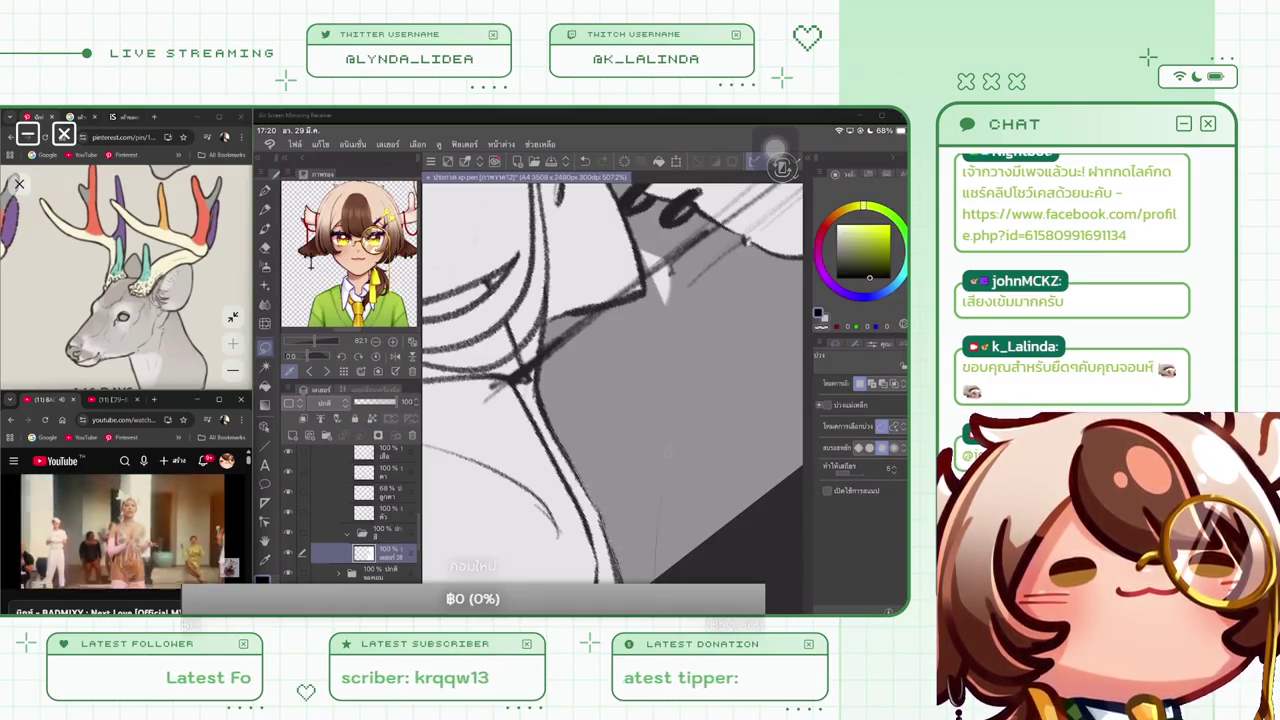
drag(662, 440, 655, 578)
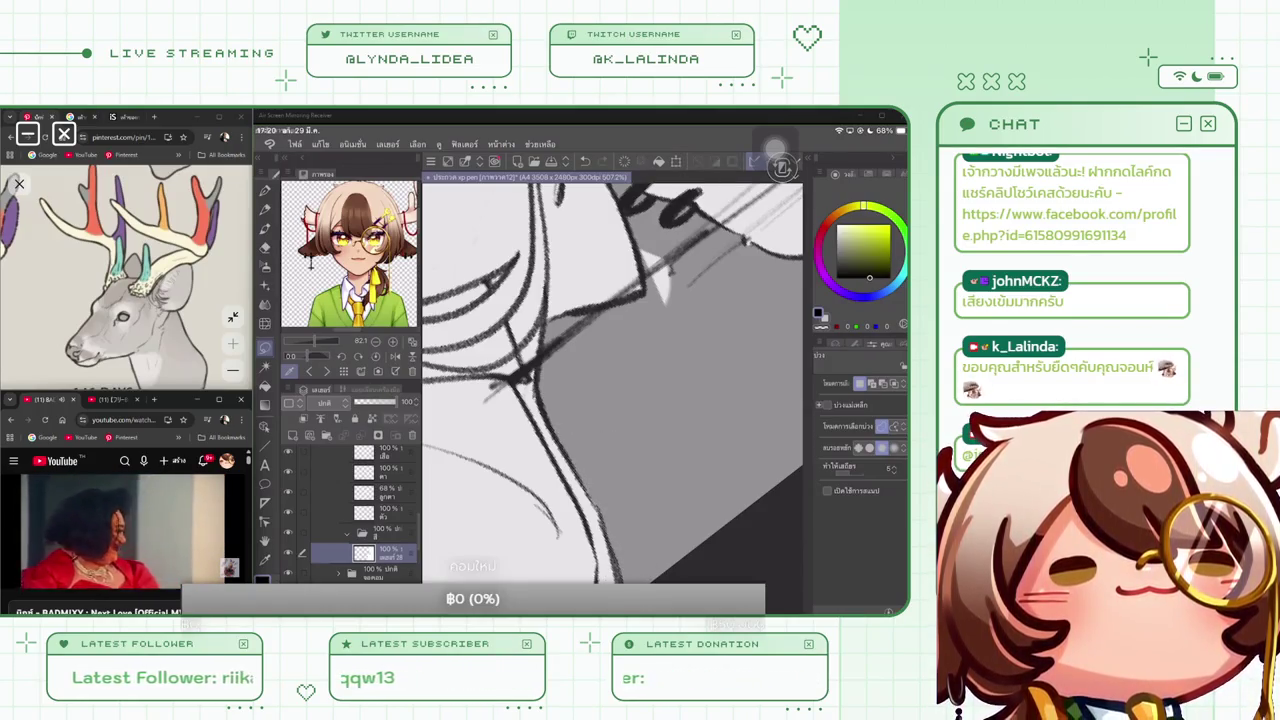
drag(627, 262, 627, 367)
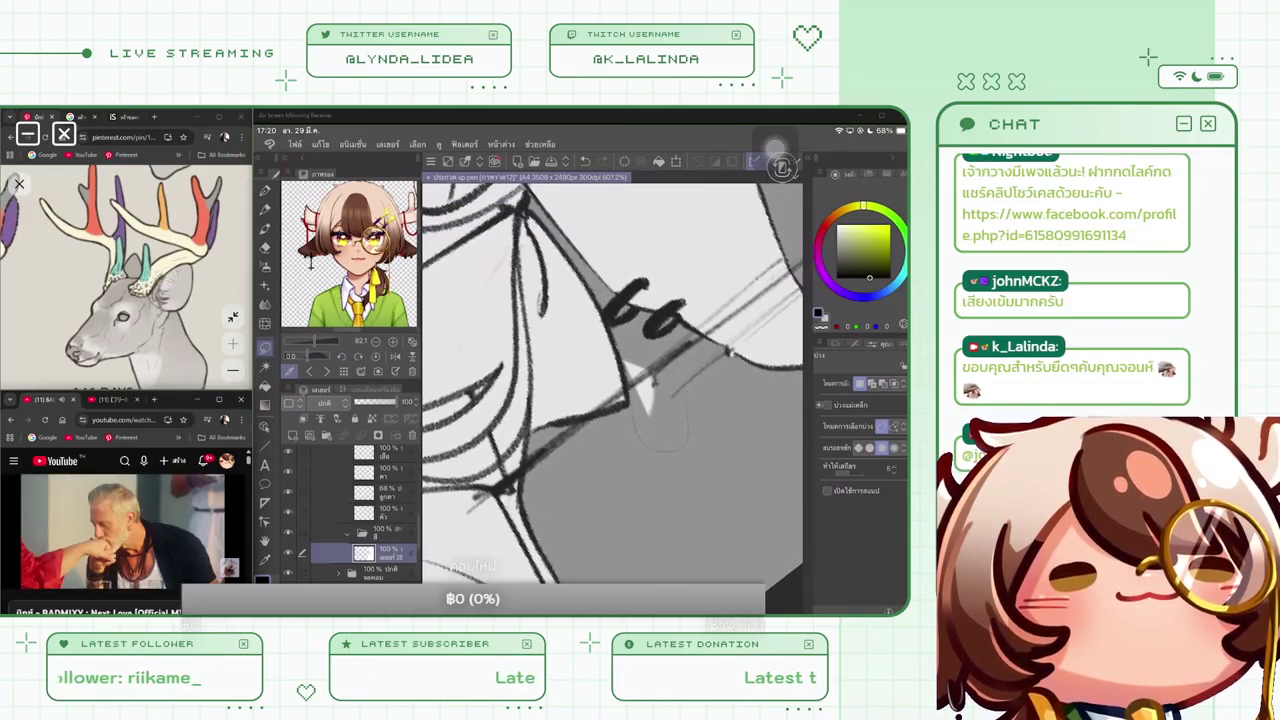
drag(650, 380, 640, 410)
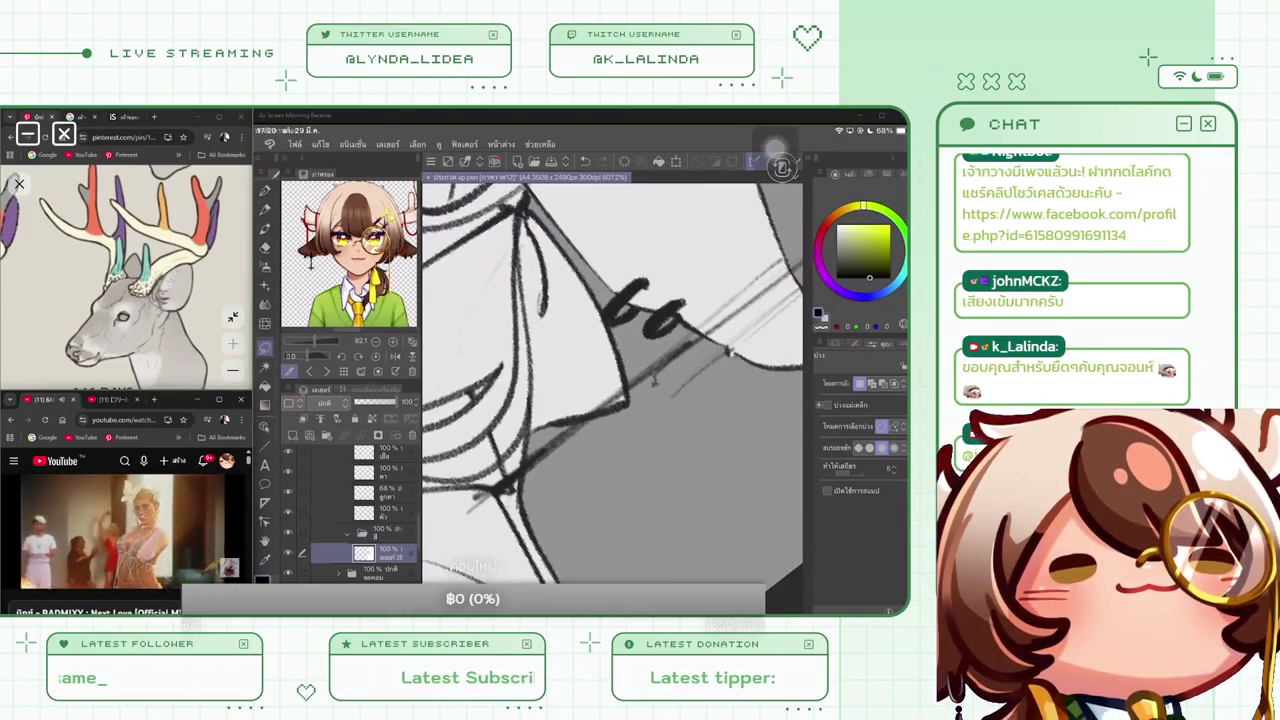
scroll(612, 380, down, 5)
scroll(612, 380, down, 5)
scroll(612, 380, down, 5)
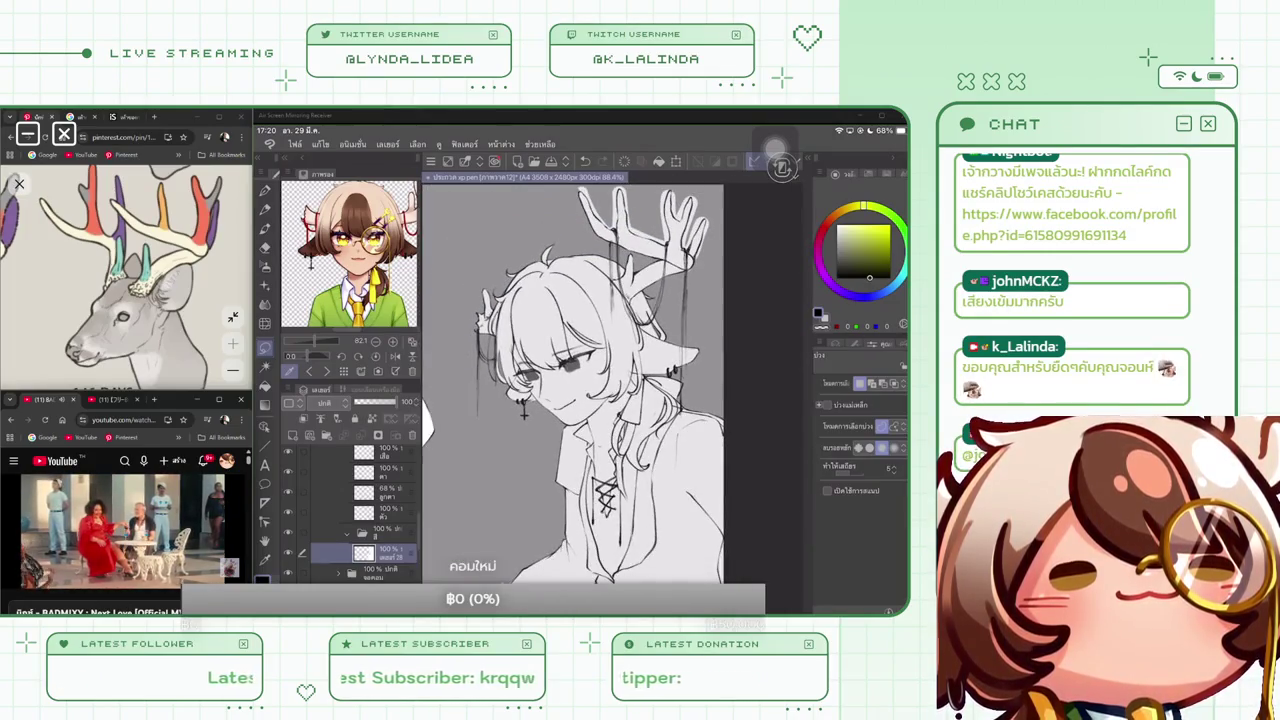
Select the triangular gap at the collar and fill it with grey, then deselect
drag(600, 400, 634, 246)
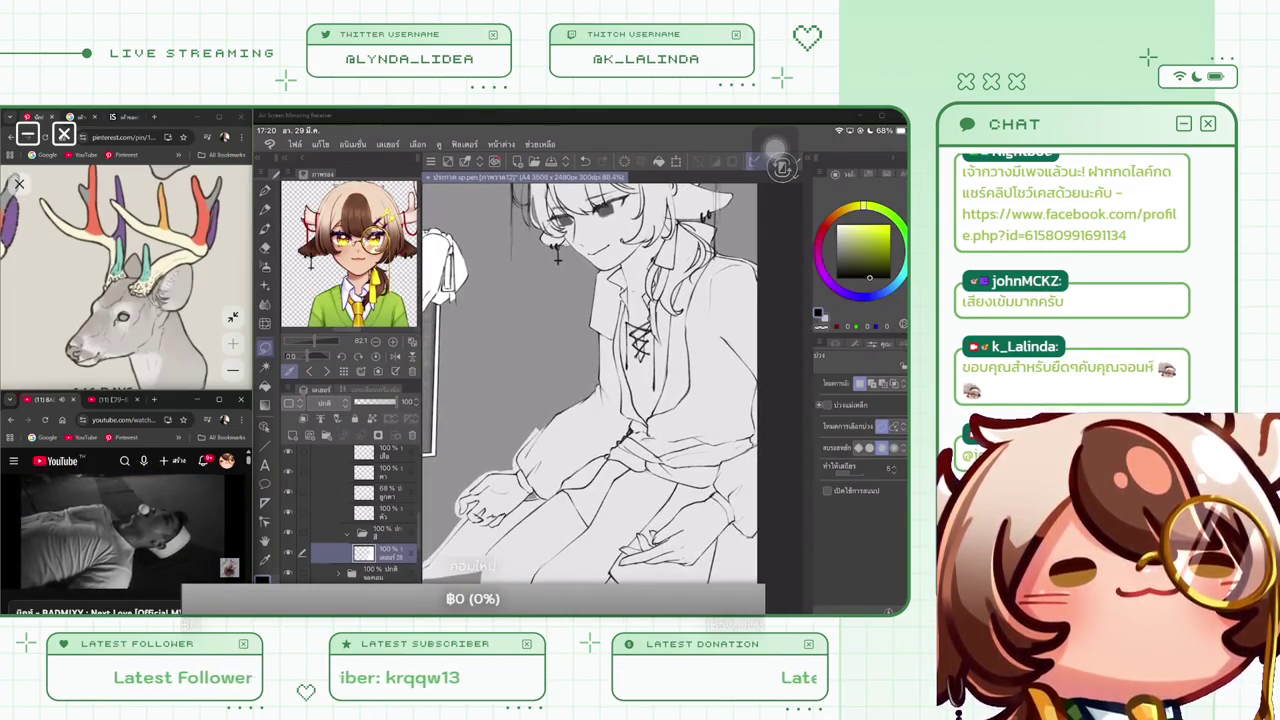
scroll(612, 380, up, 2)
scroll(612, 380, up, 3)
scroll(612, 380, up, 3)
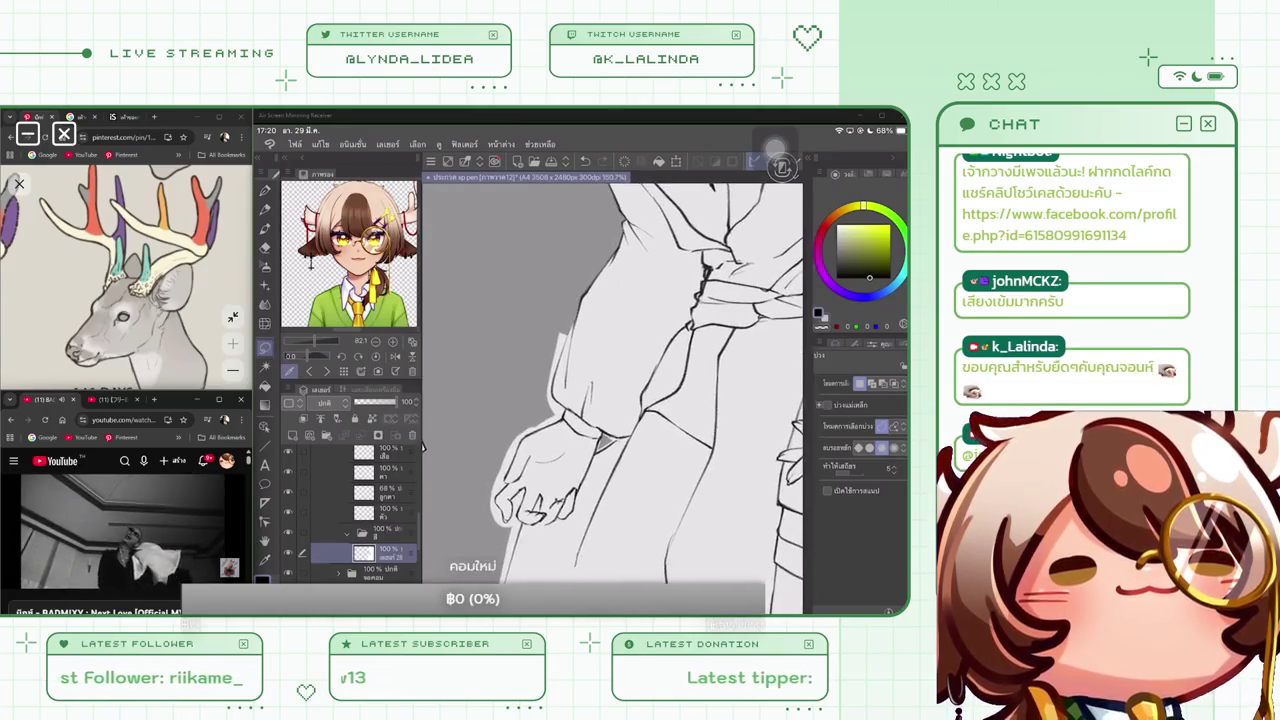
scroll(612, 380, up, 3)
scroll(607, 399, up, 1)
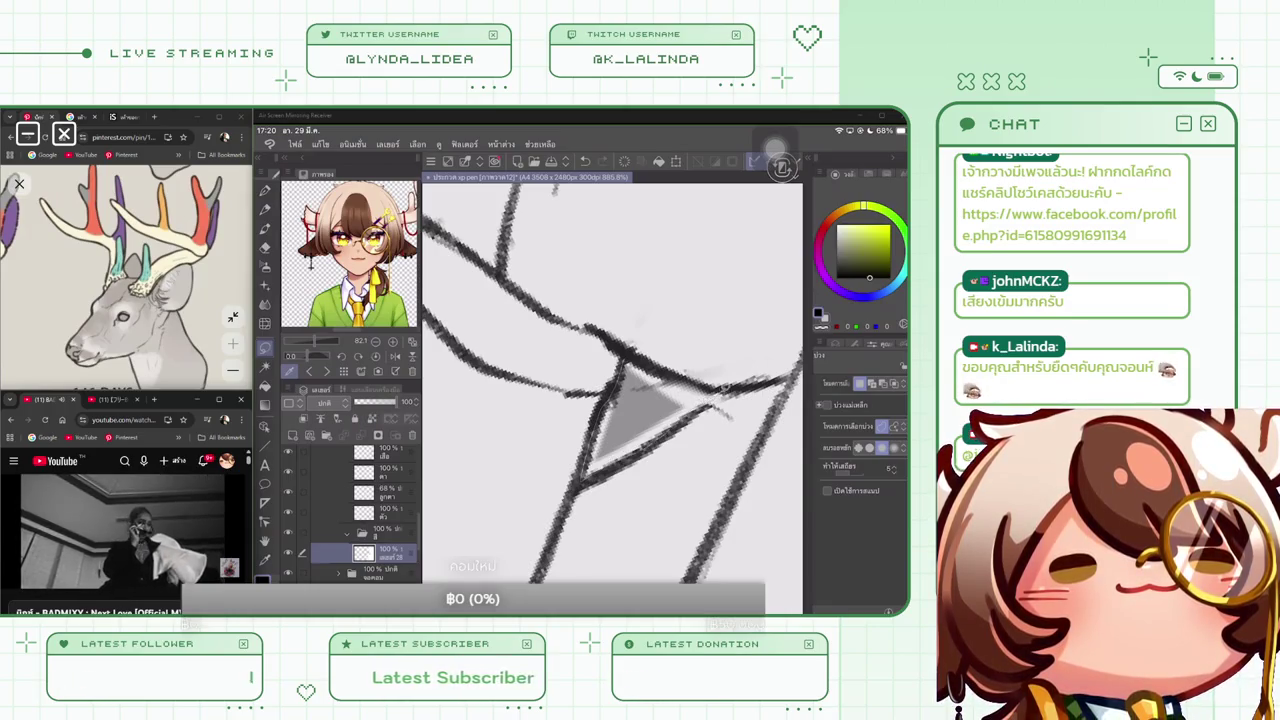
key(ctrl+a)
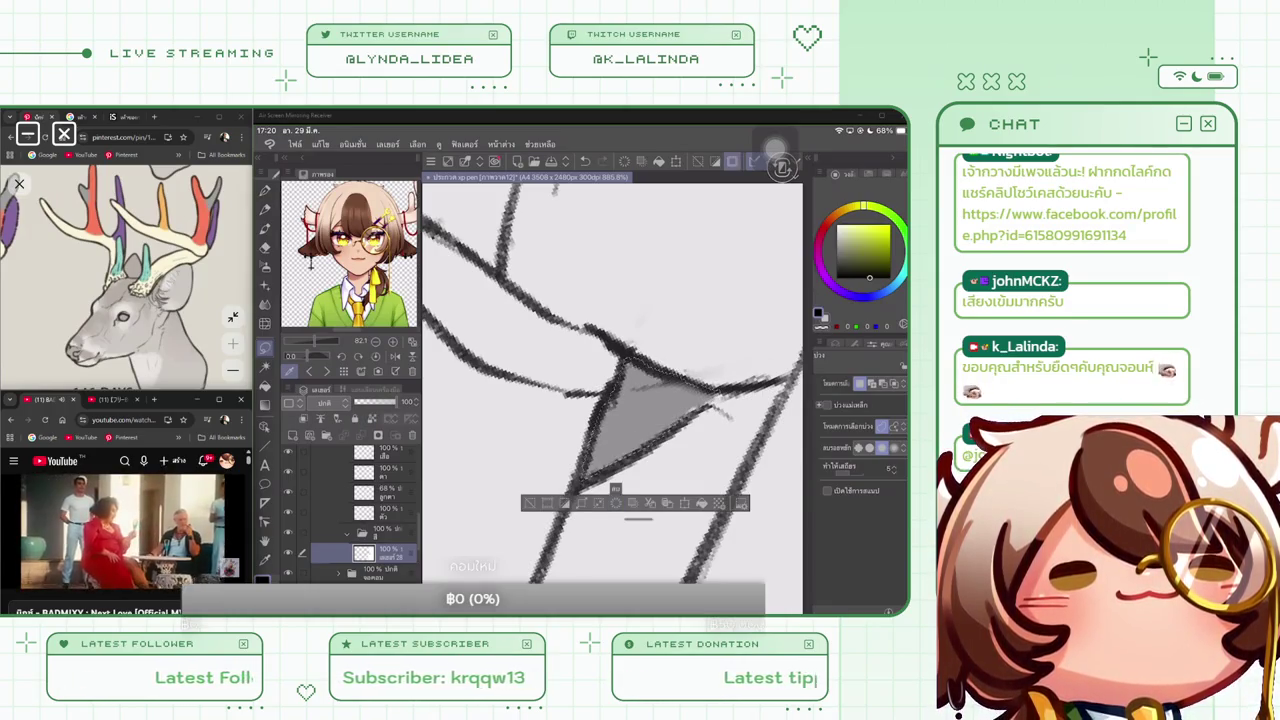
key(ctrl+d)
key(ctrl+a)
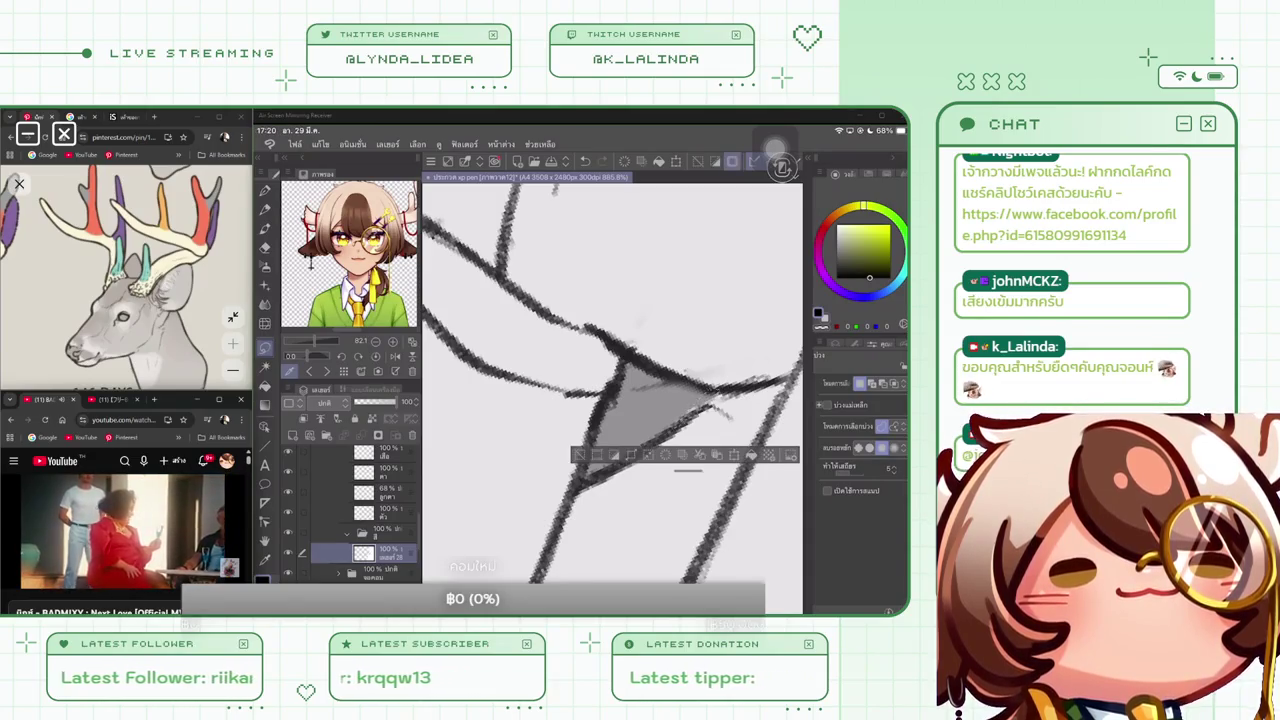
key(ctrl+d)
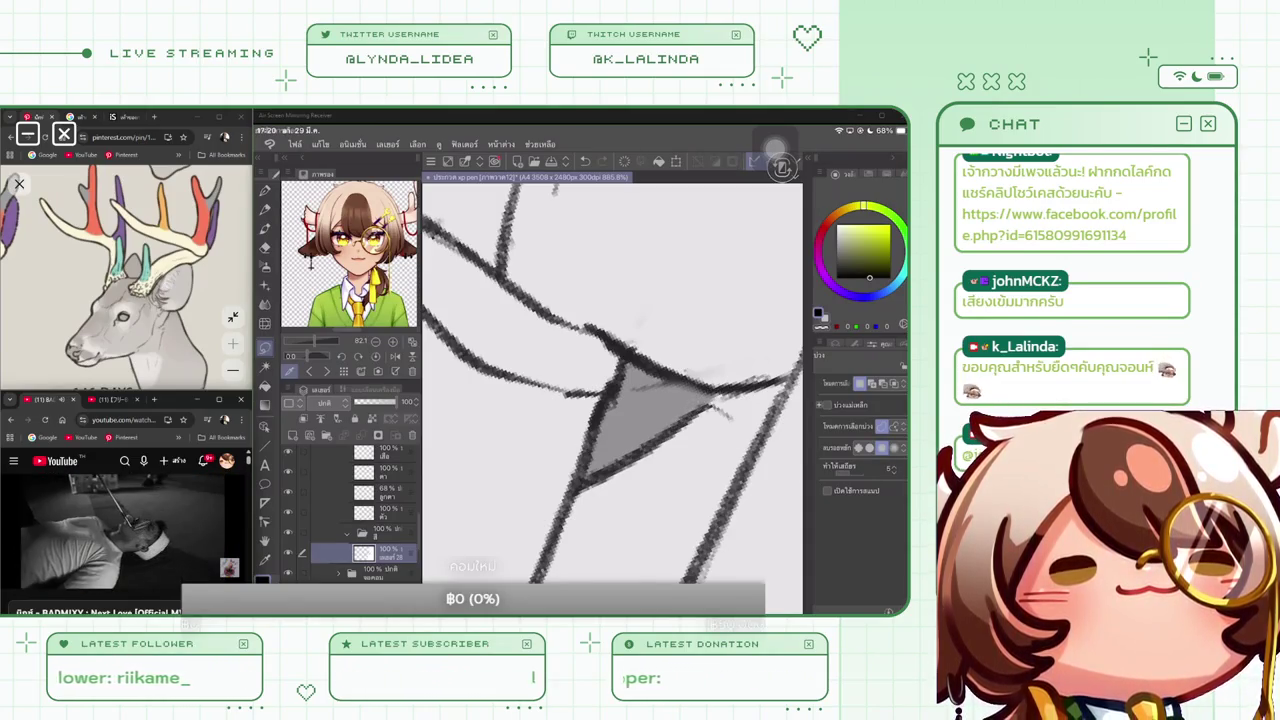
Retrace the triangle's left, right and upper-right edge lines with darker strokes
scroll(612, 380, down, 5)
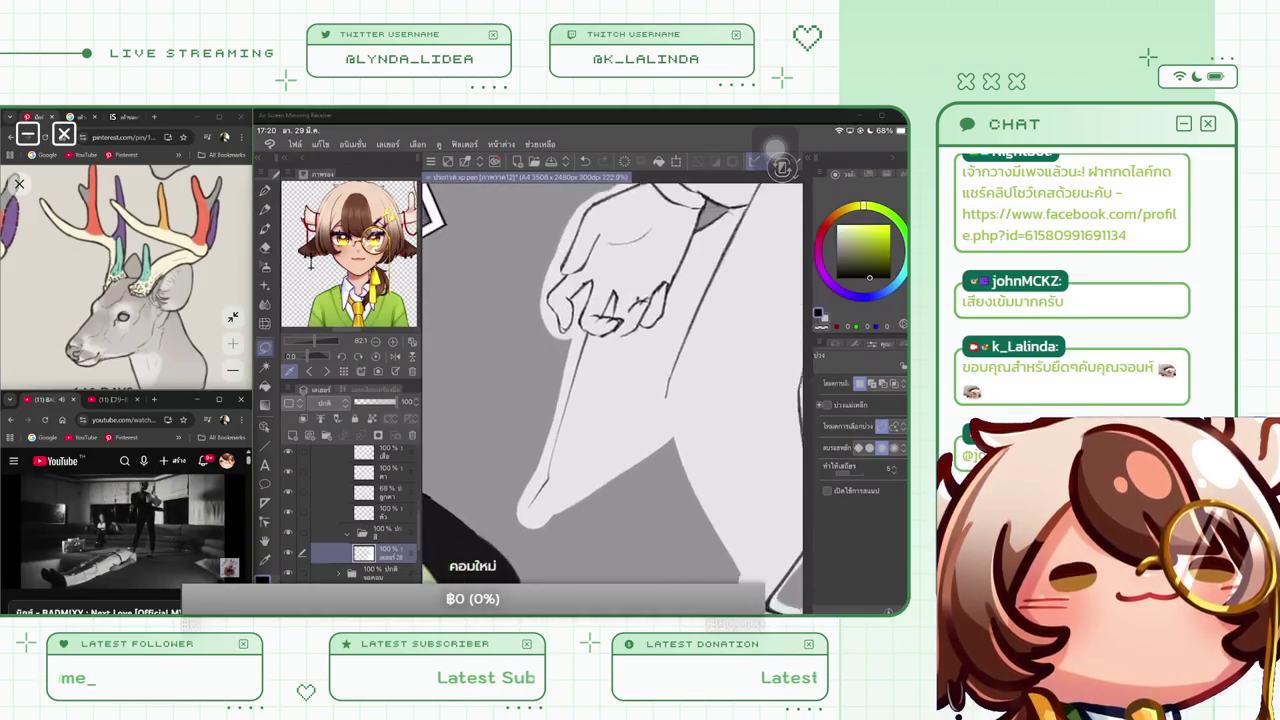
scroll(612, 380, up, 3)
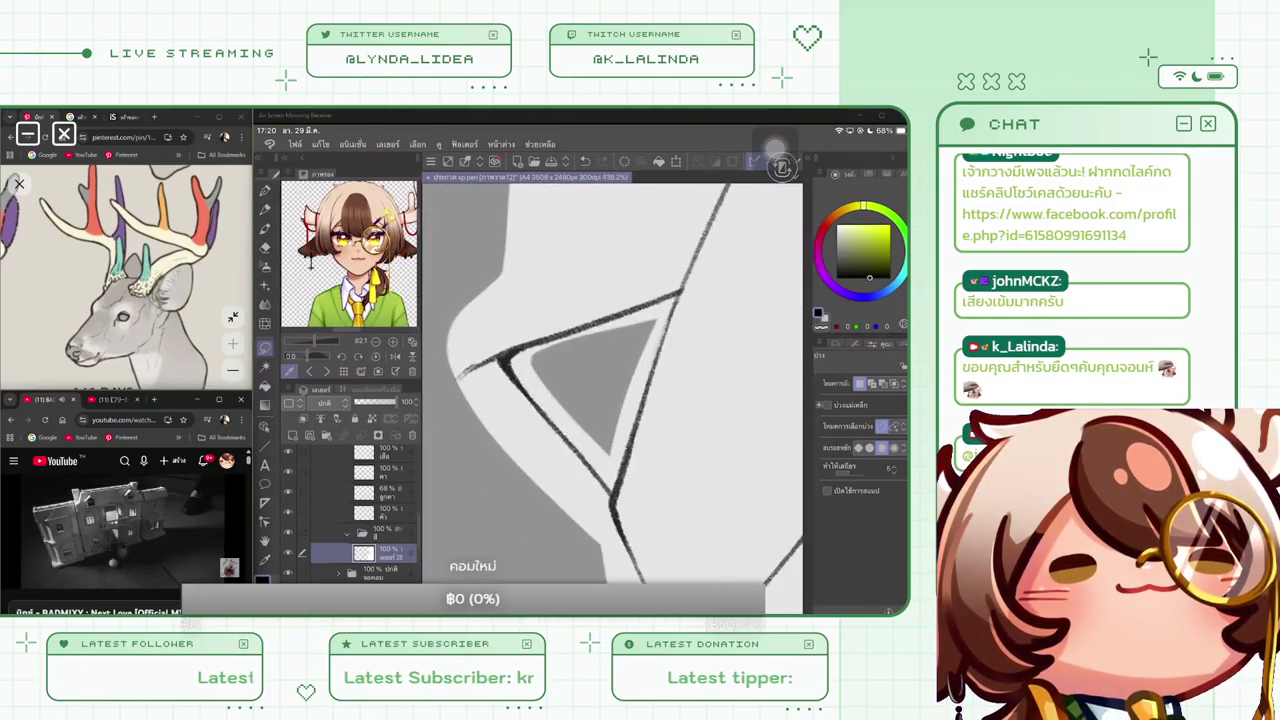
scroll(612, 380, up, 3)
mouse_move(620, 262)
mouse_down()
mouse_move(525, 475)
mouse_move(708, 499)
mouse_move(724, 462)
mouse_move(700, 416)
mouse_up()
mouse_move(620, 264)
mouse_down()
mouse_move(530, 470)
mouse_move(586, 483)
mouse_up()
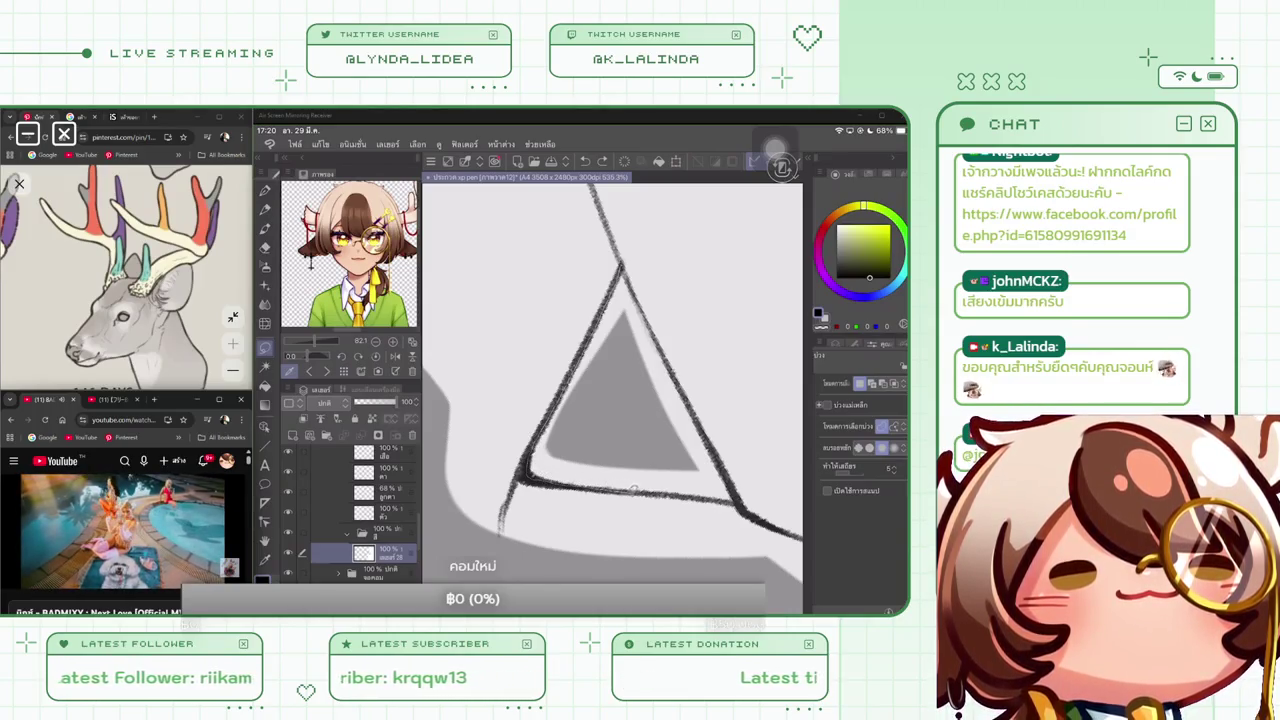
mouse_move(720, 497)
mouse_down()
mouse_move(740, 494)
mouse_move(710, 437)
mouse_up()
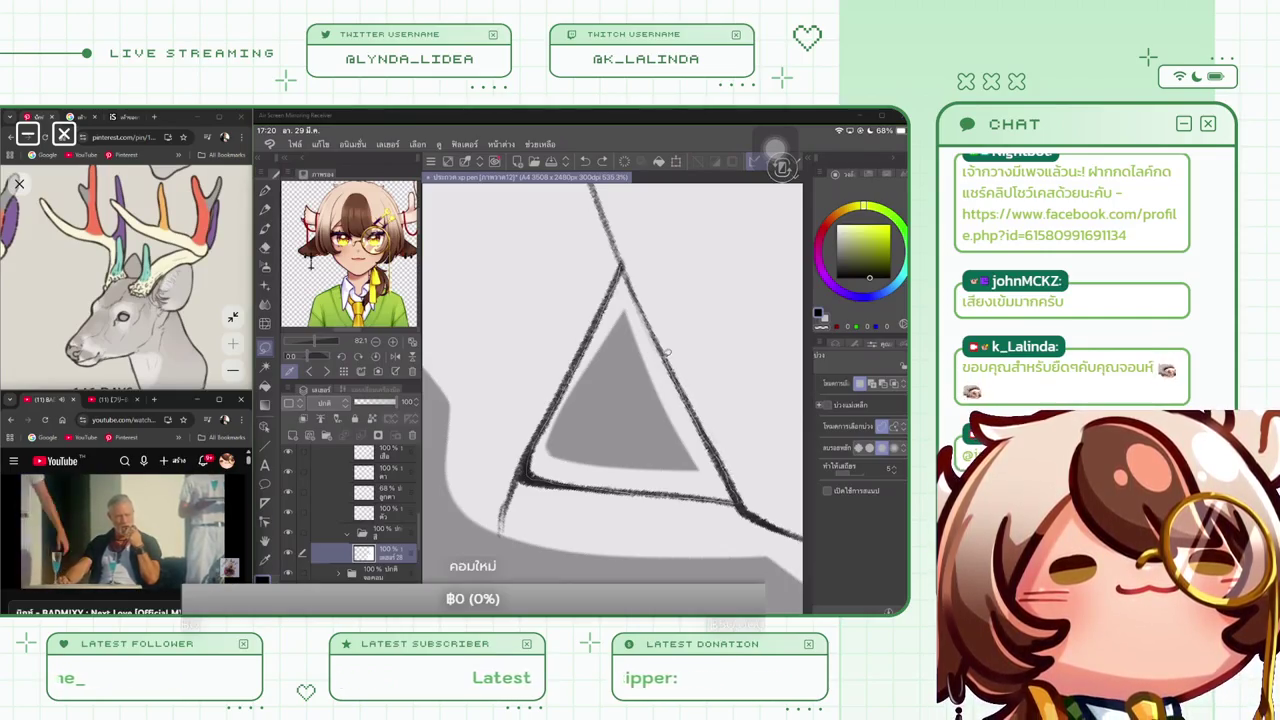
drag(653, 327, 622, 262)
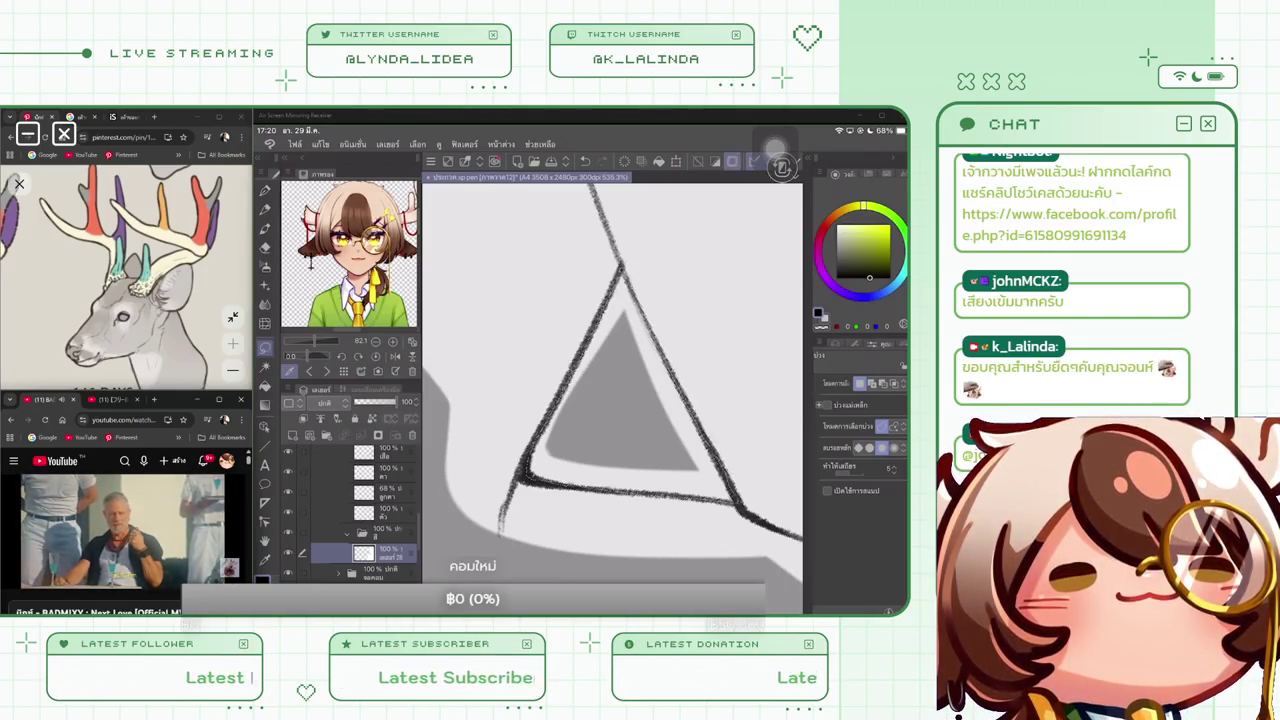
scroll(612, 398, down, 5)
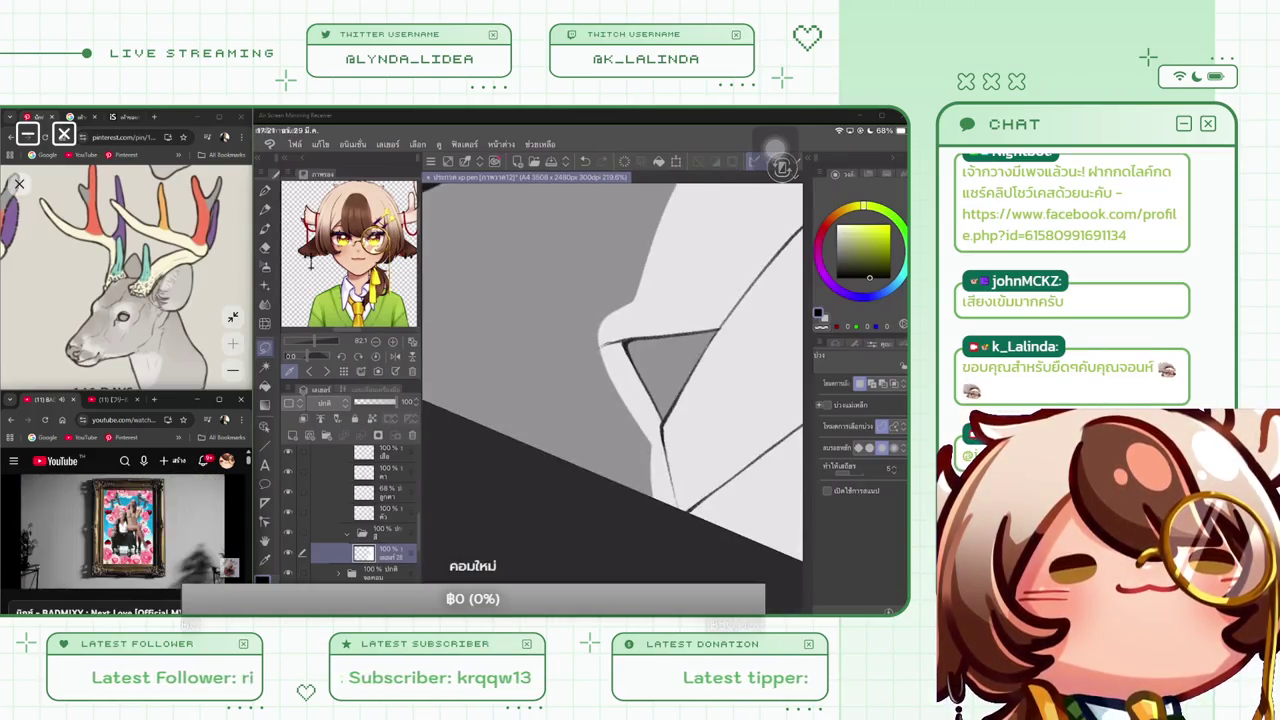
Switch to the Pen tool (P) and pick another brush from the pen sub-tool list
scroll(612, 380, down, 3)
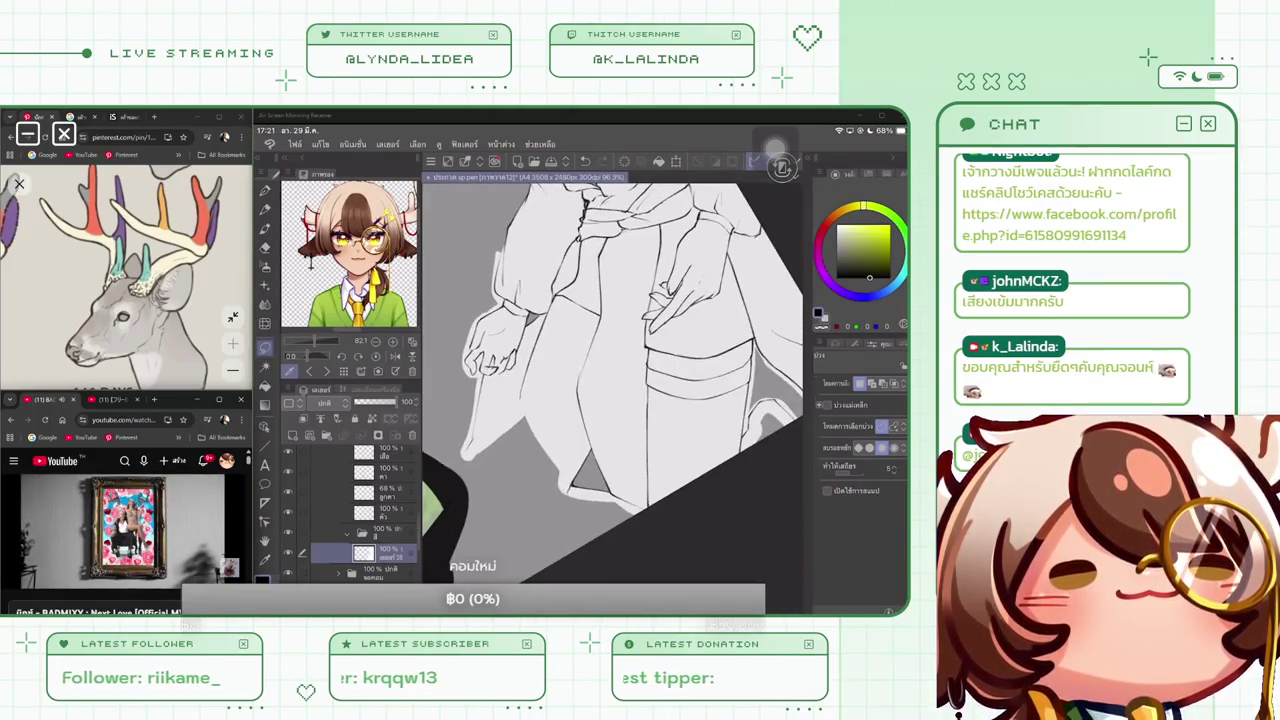
scroll(612, 320, up, 3)
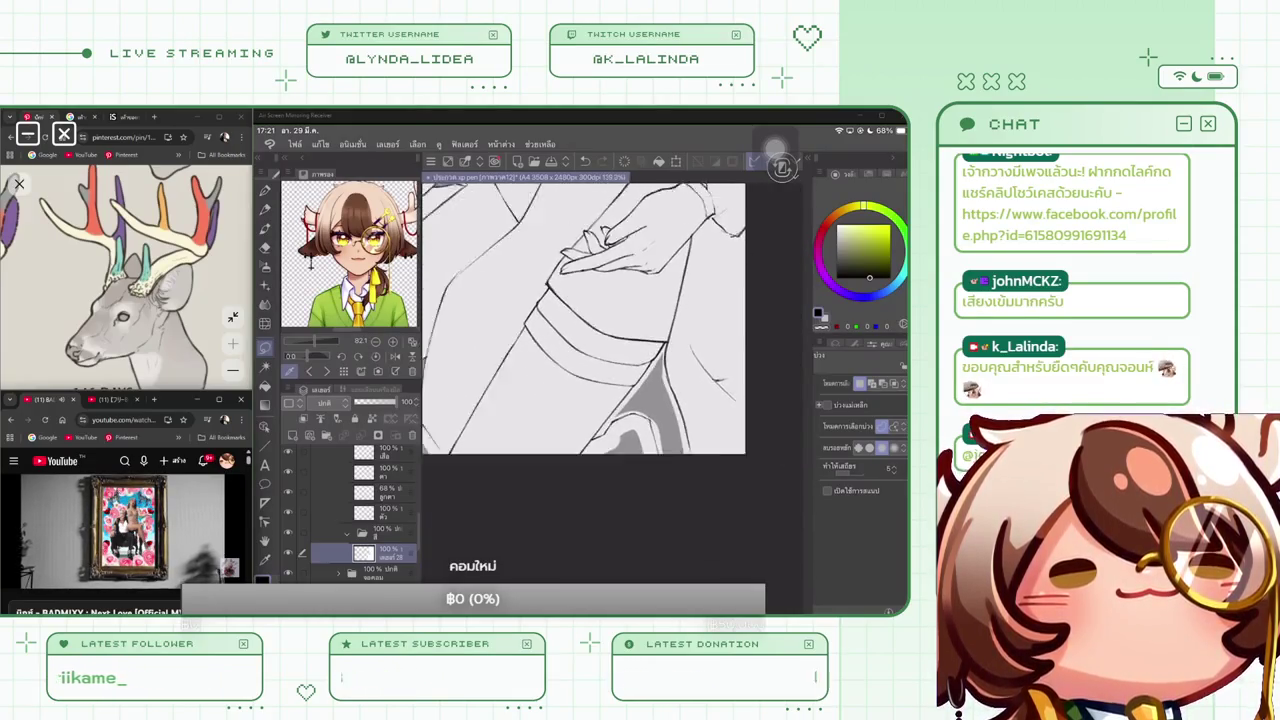
key(p)
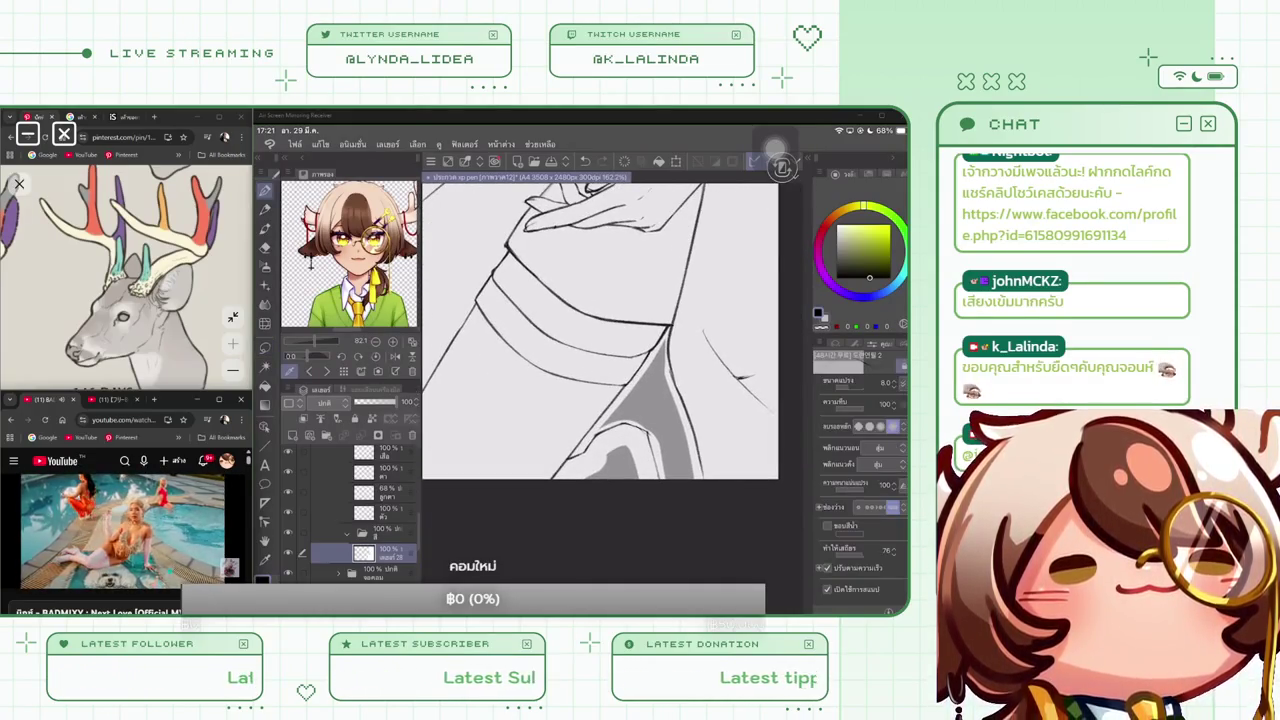
click(835, 357)
scroll(860, 480, up, 10)
click(860, 478)
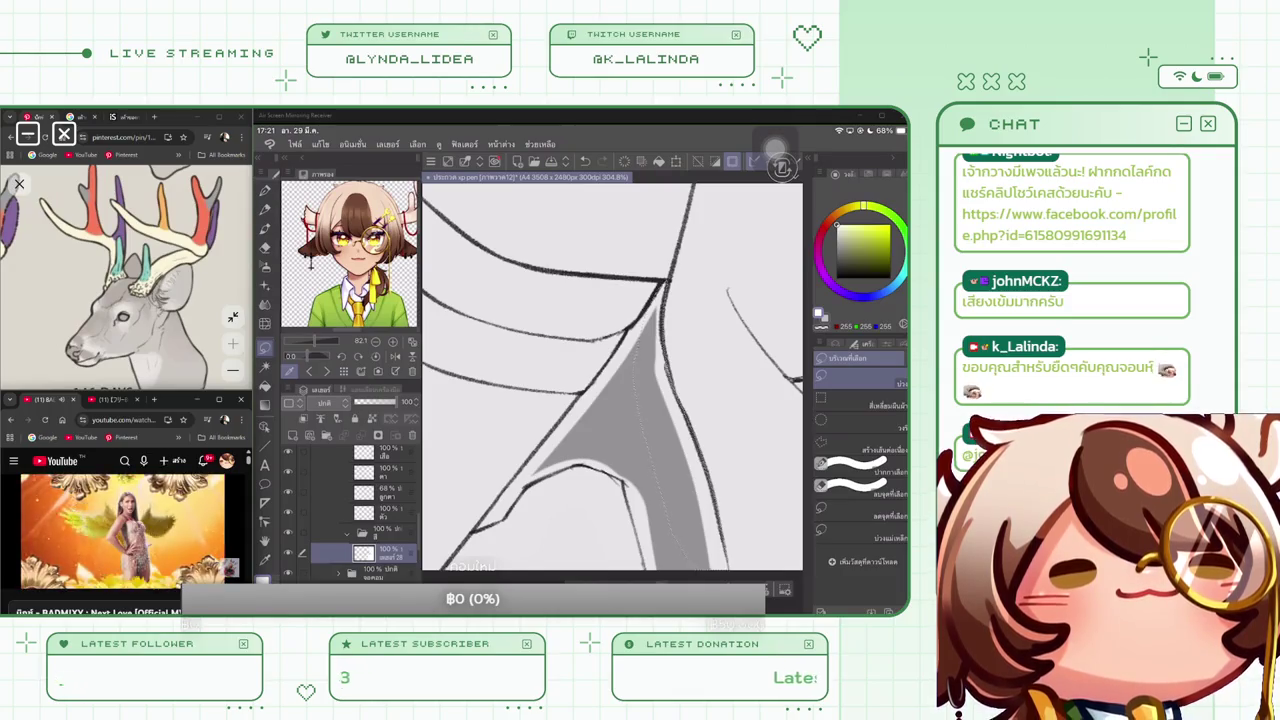
Lasso the white sliver along the fill's left edge and fill it grey
scroll(612, 380, up, 2)
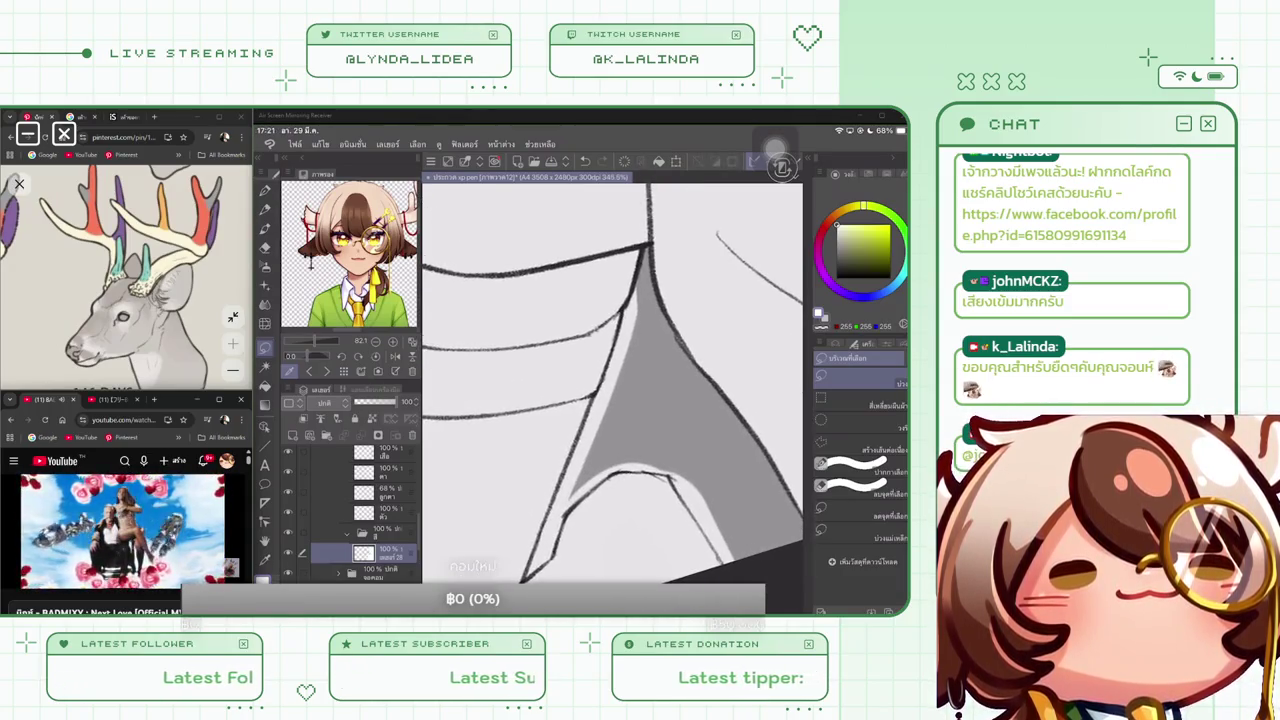
click(732, 161)
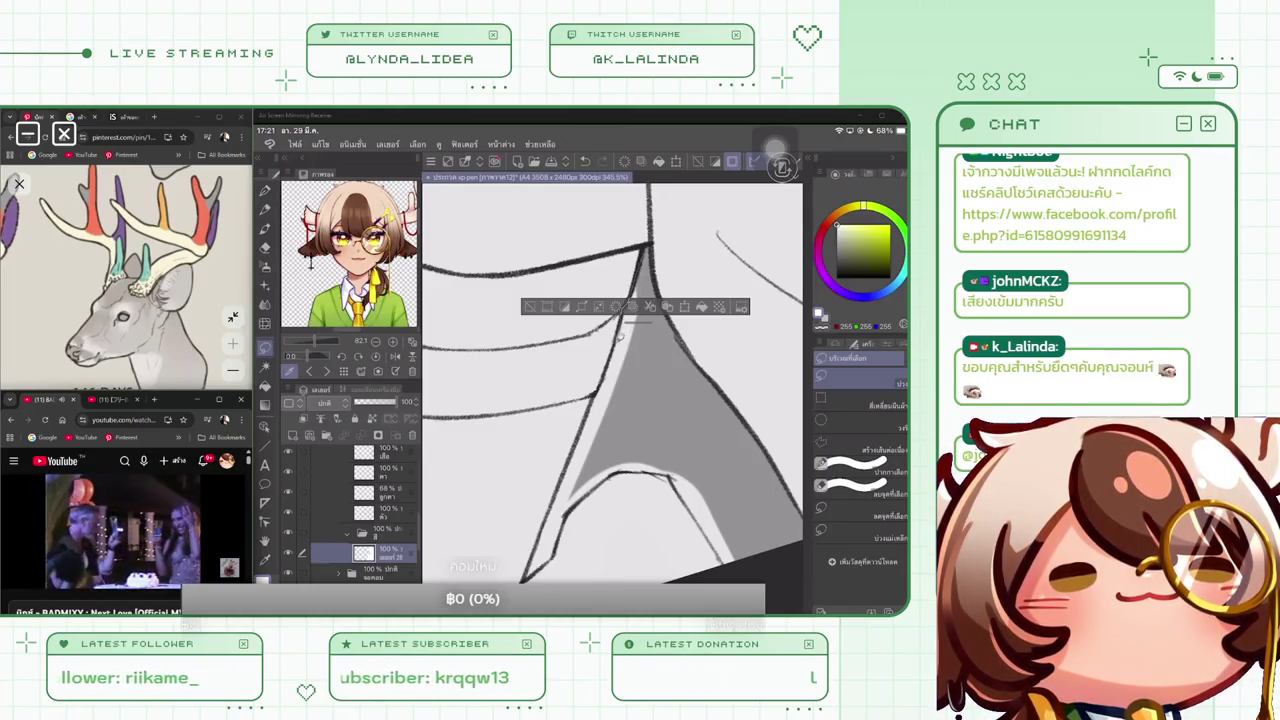
drag(585, 428, 527, 574)
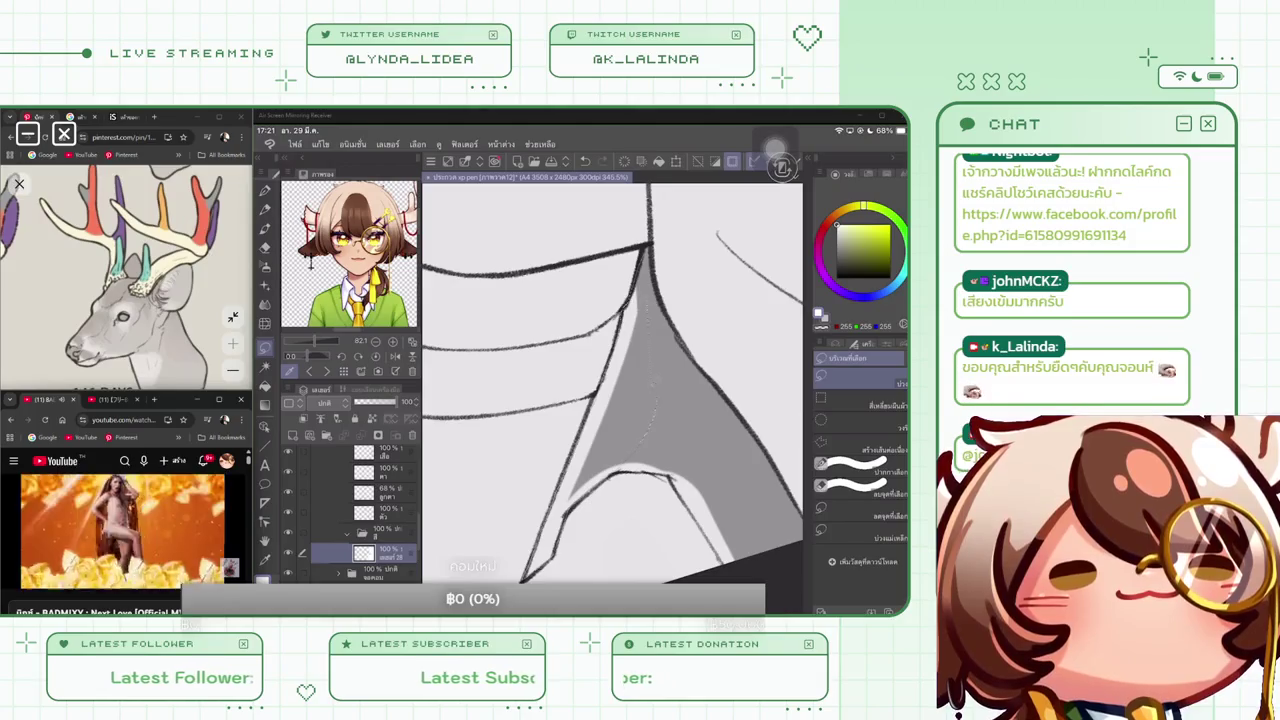
click(560, 520)
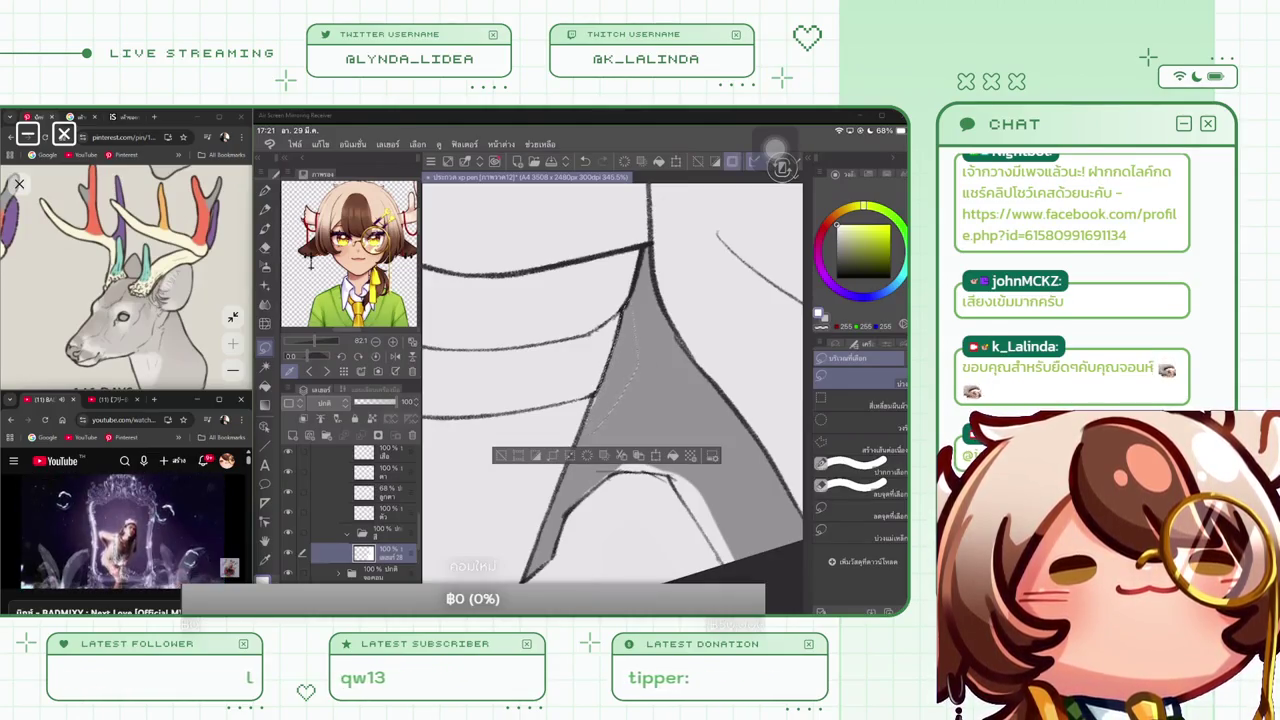
scroll(612, 383, down, 2)
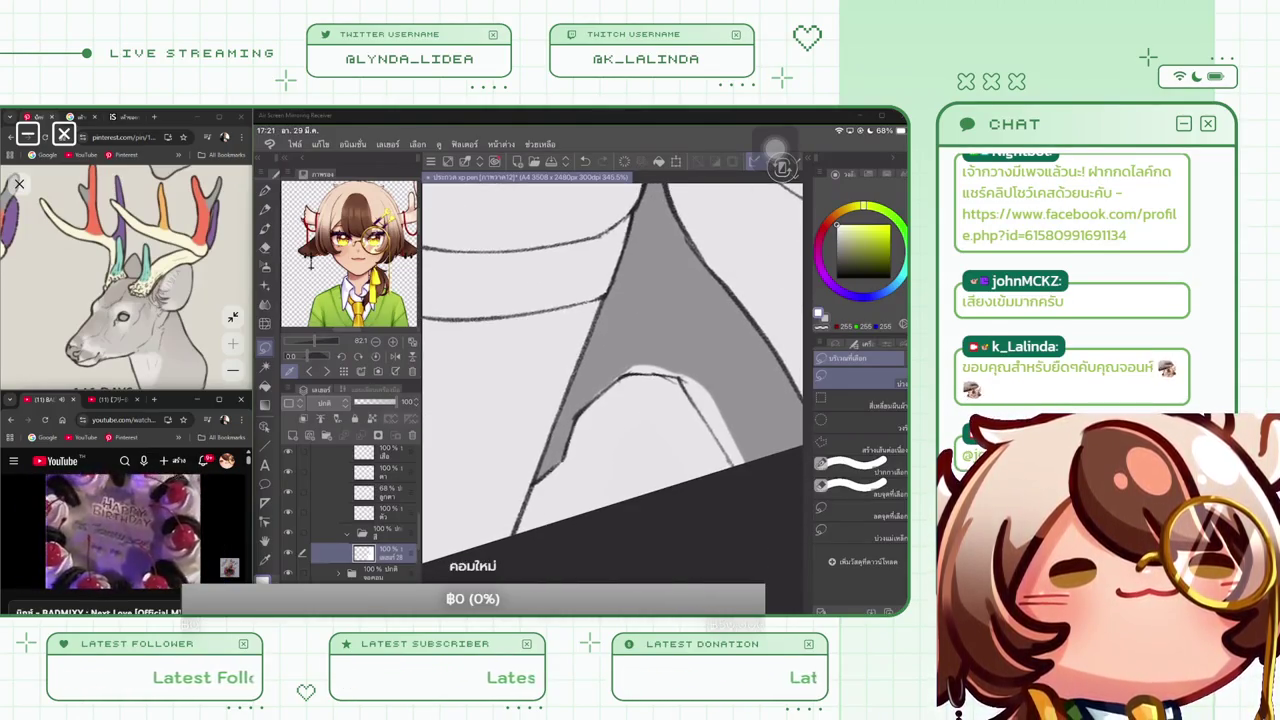
scroll(612, 383, up, 2)
drag(590, 367, 652, 365)
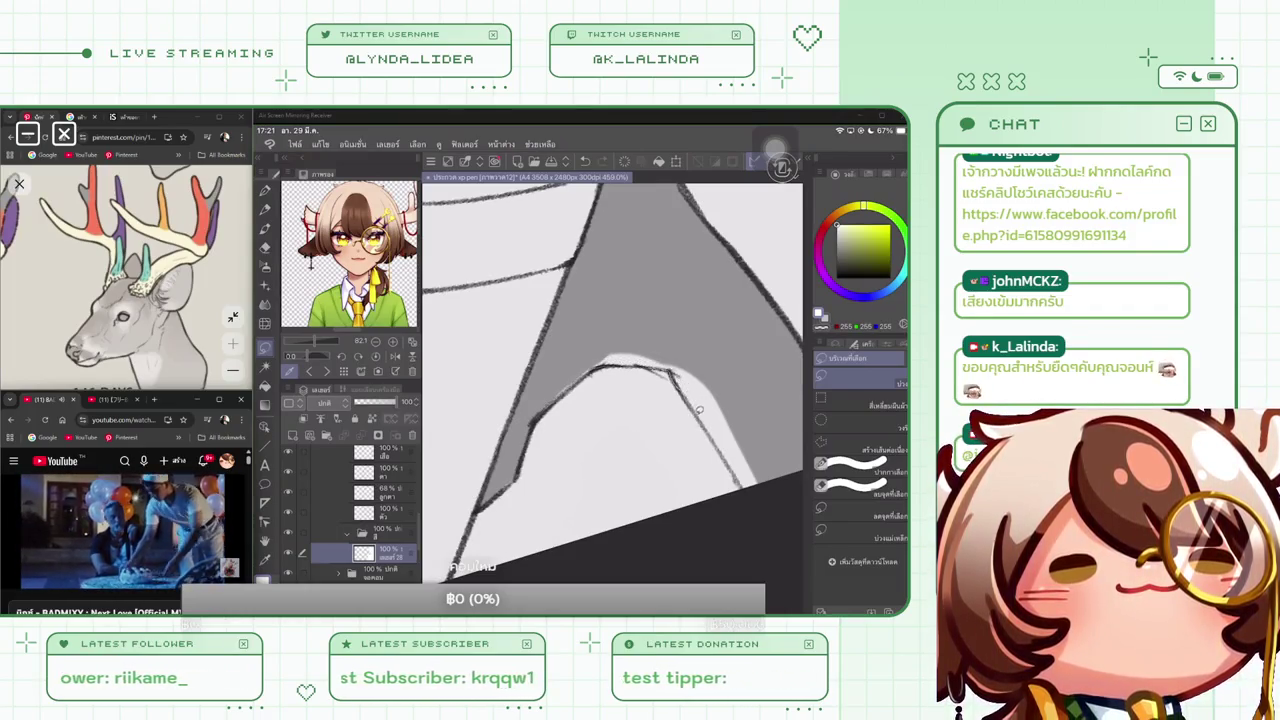
Erase the stray light stroke and the light strip on the right side
drag(755, 495, 600, 362)
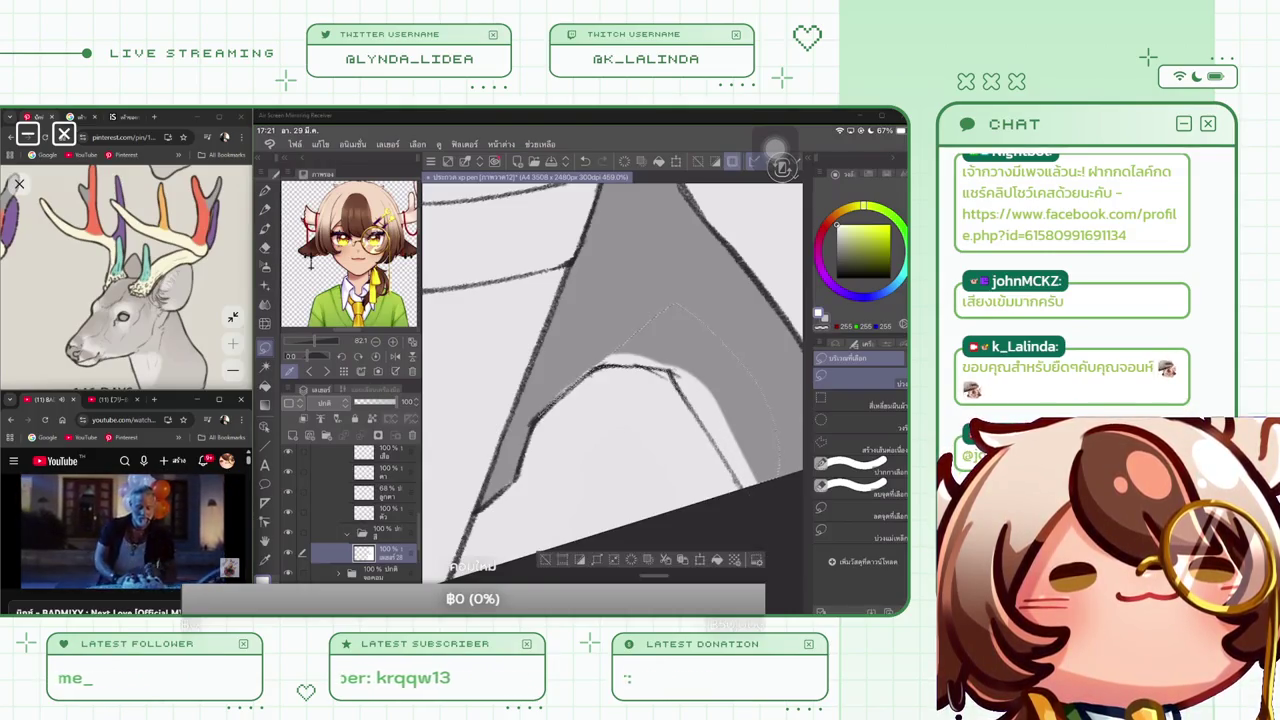
key(Delete)
key(ctrl+d)
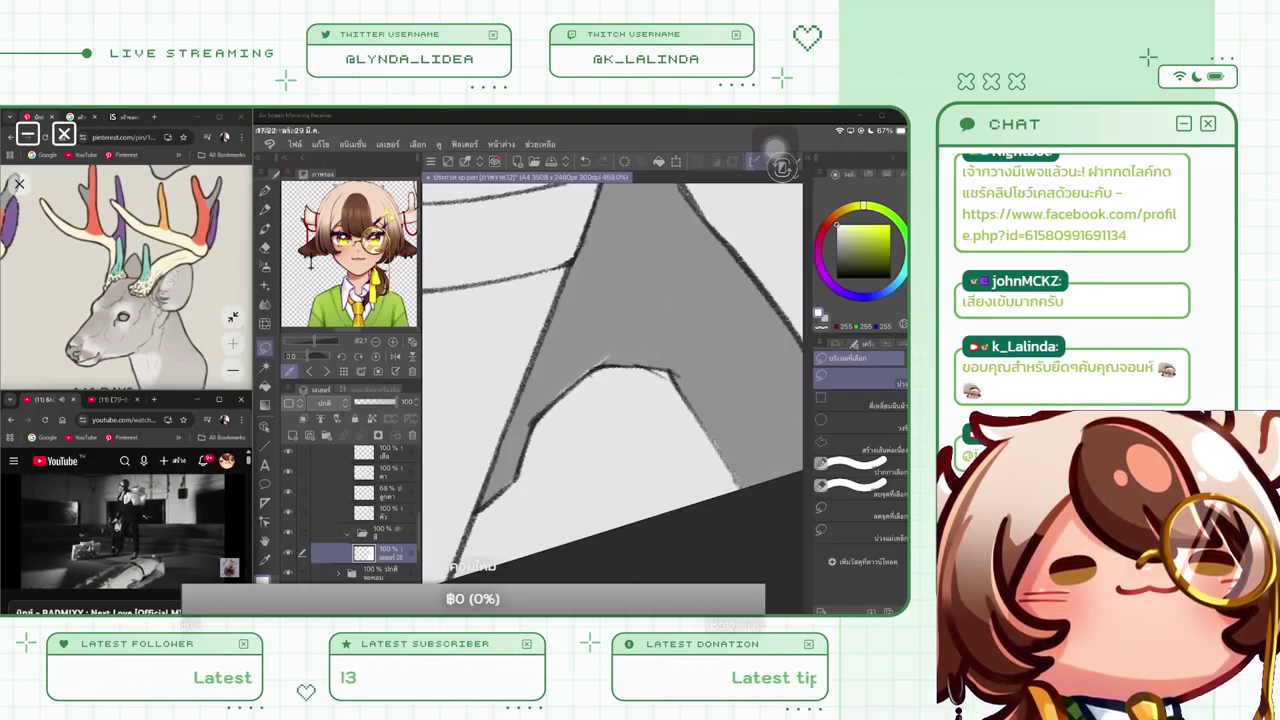
scroll(612, 380, down, 2)
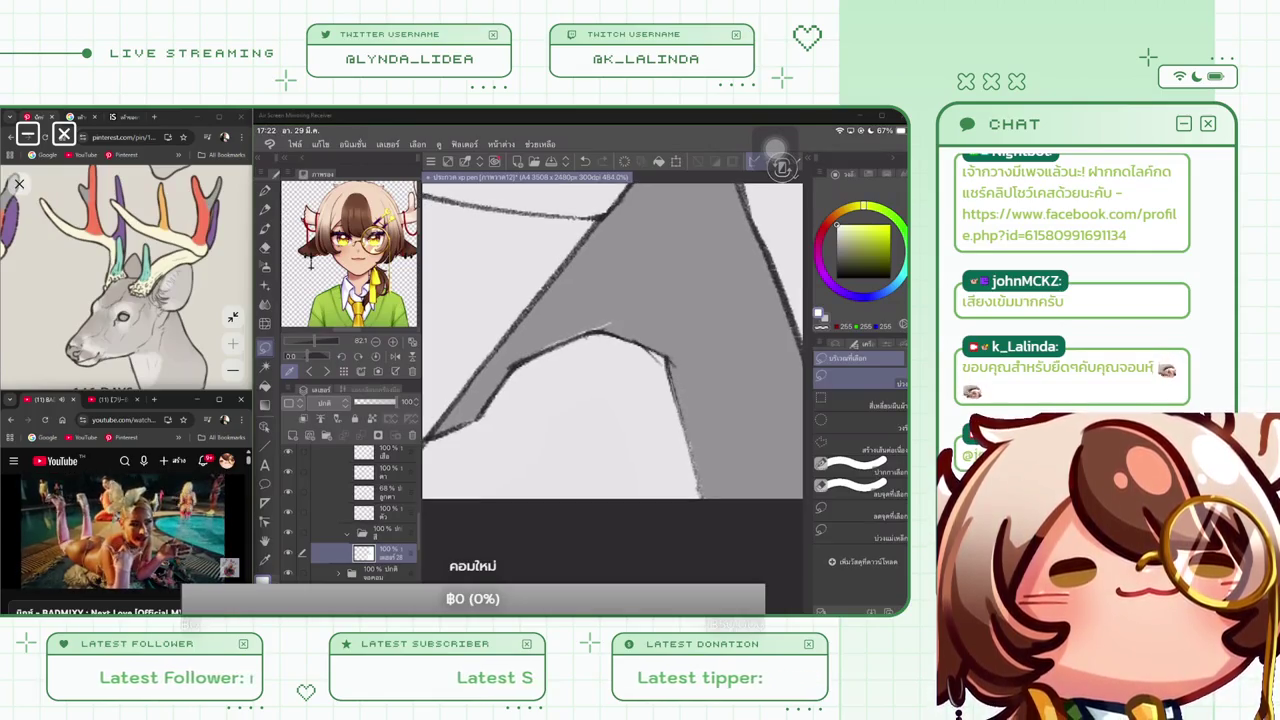
drag(722, 498, 680, 320)
key(Delete)
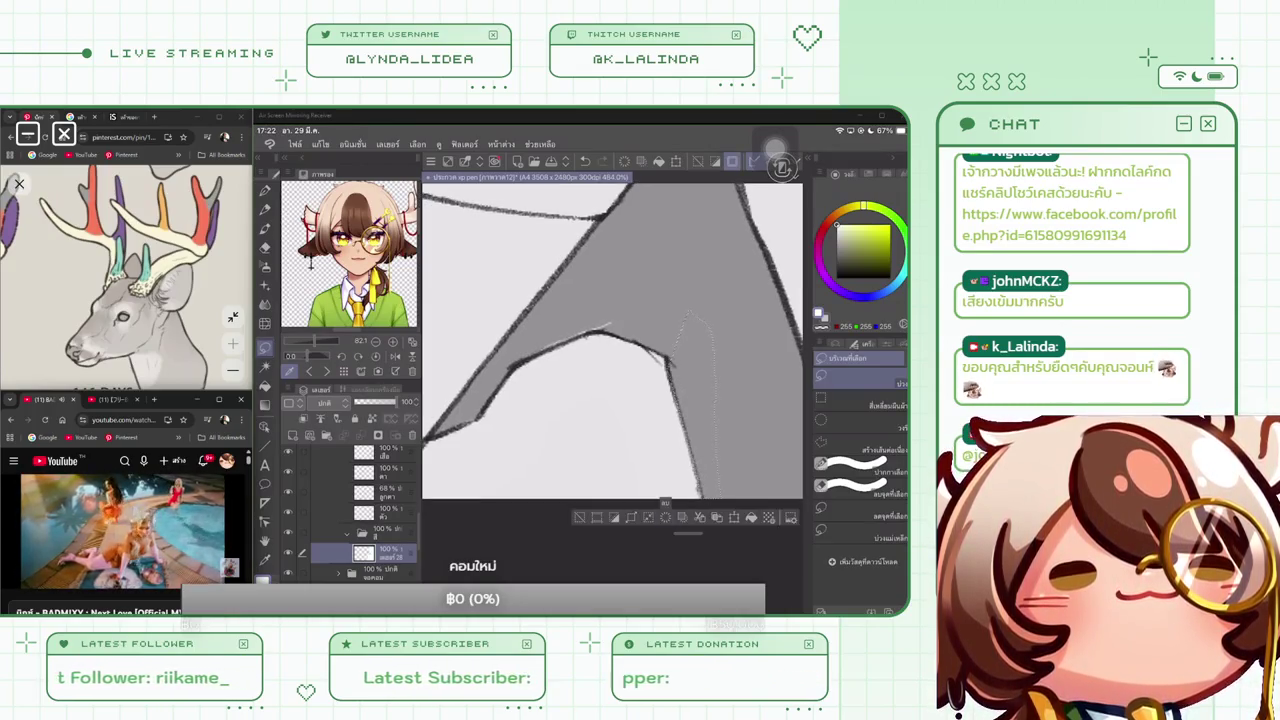
key(ctrl+d)
Fill the remaining gap along the line edge with grey (Alt+Backspace) and deselect
scroll(612, 380, up, 1)
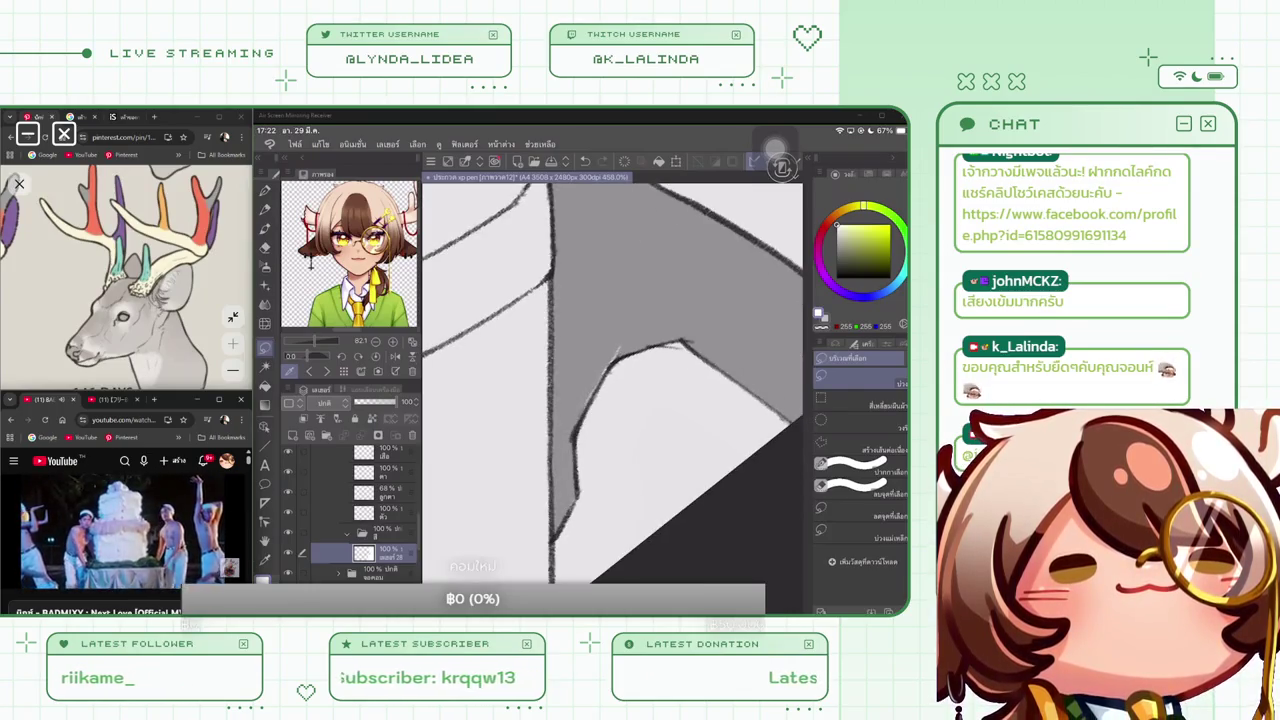
drag(622, 352, 580, 415)
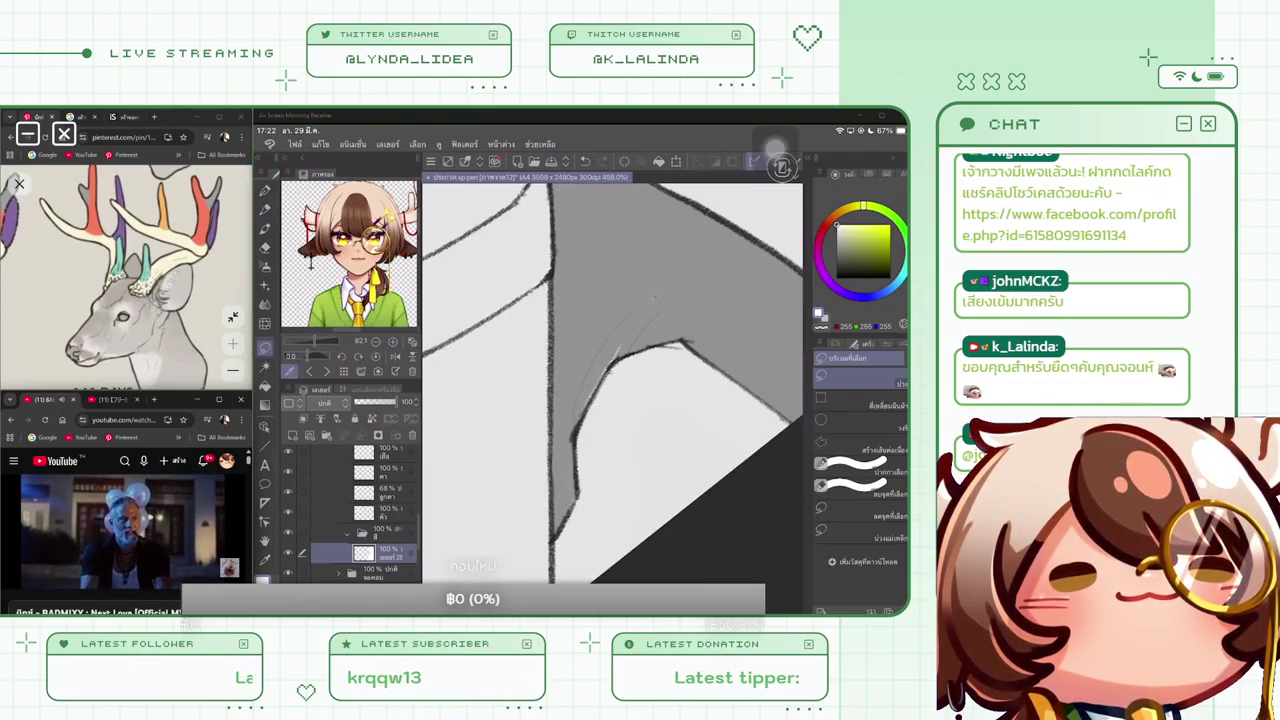
key(alt+BackSpace)
key(ctrl+d)
scroll(612, 380, down, 5)
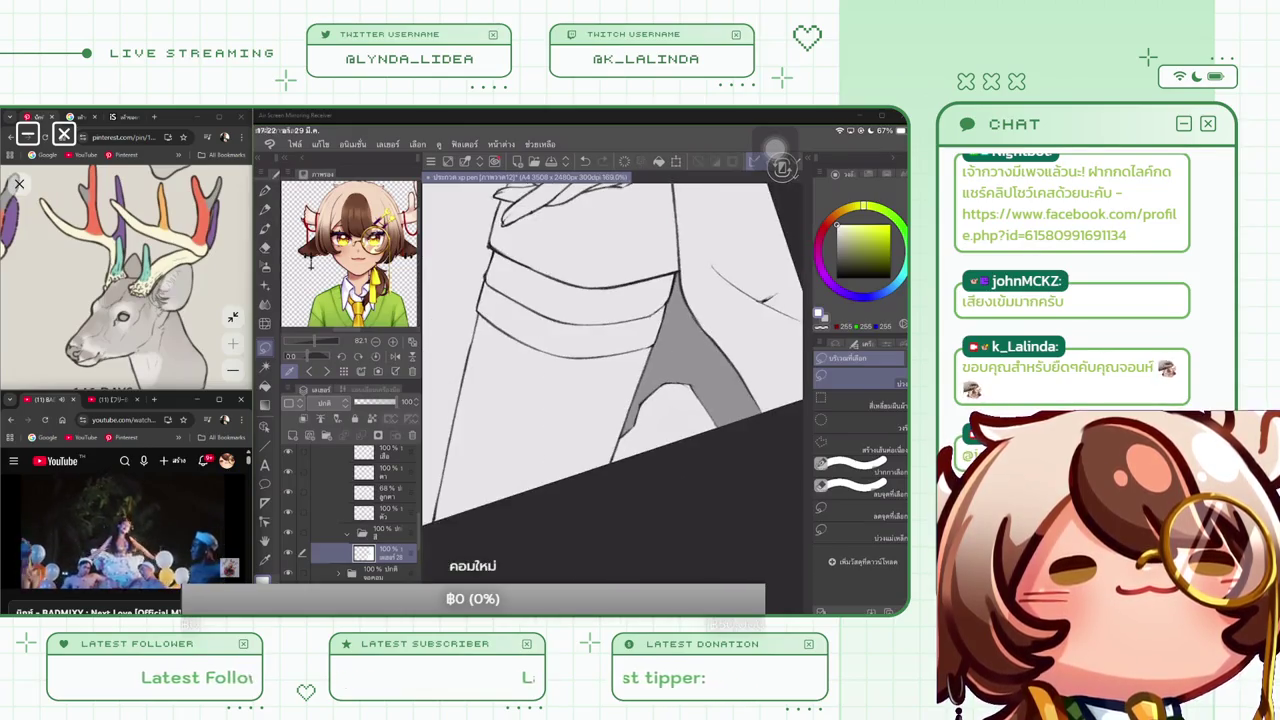
scroll(612, 355, down, 1)
scroll(612, 355, down, 1)
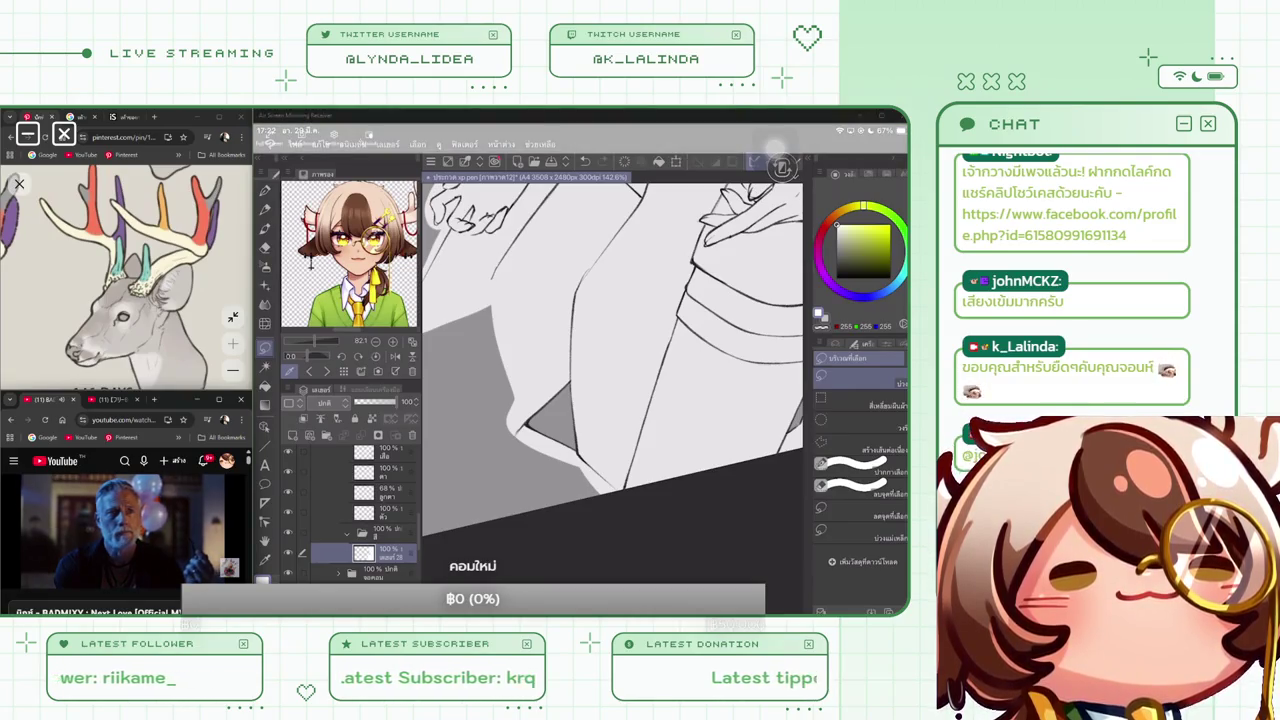
Draw a line along the back of the hand, select the arm edge, and undo a stray stroke
scroll(612, 380, up, 2)
scroll(612, 380, up, 2)
scroll(612, 380, up, 1)
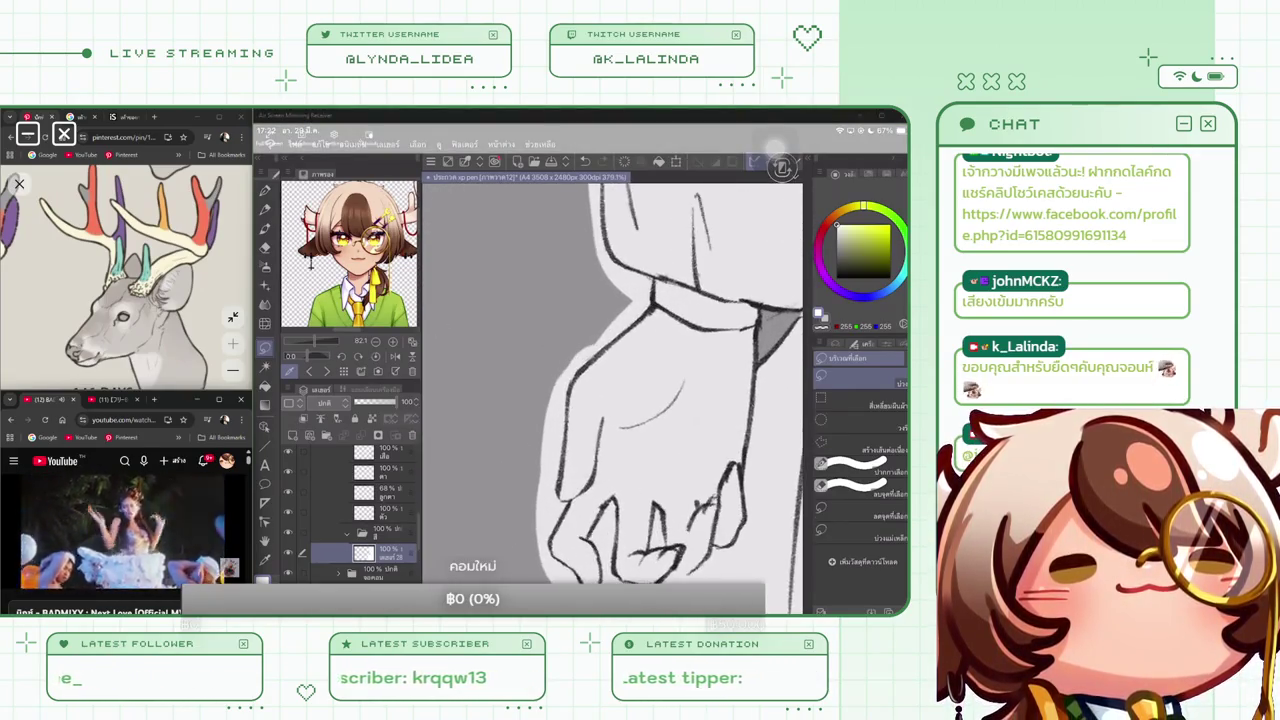
mouse_move(658, 278)
mouse_down()
mouse_move(657, 305)
mouse_move(570, 396)
mouse_move(563, 500)
mouse_up()
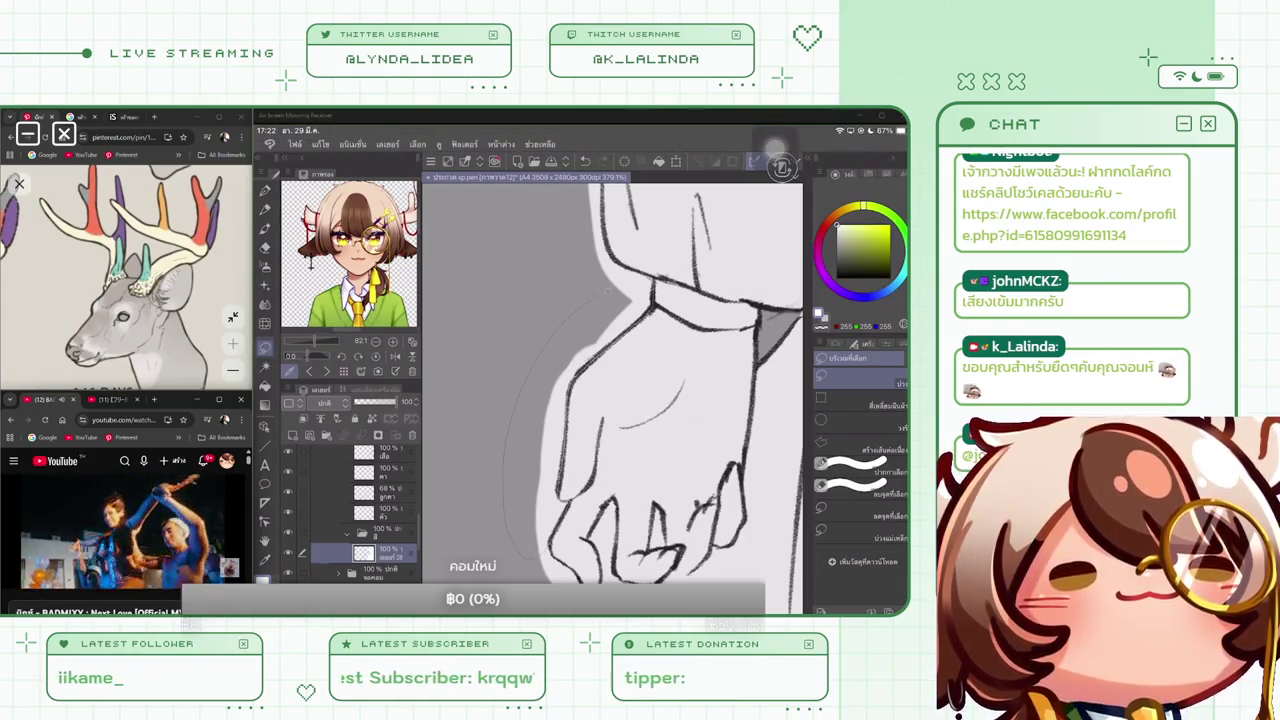
drag(515, 480, 550, 570)
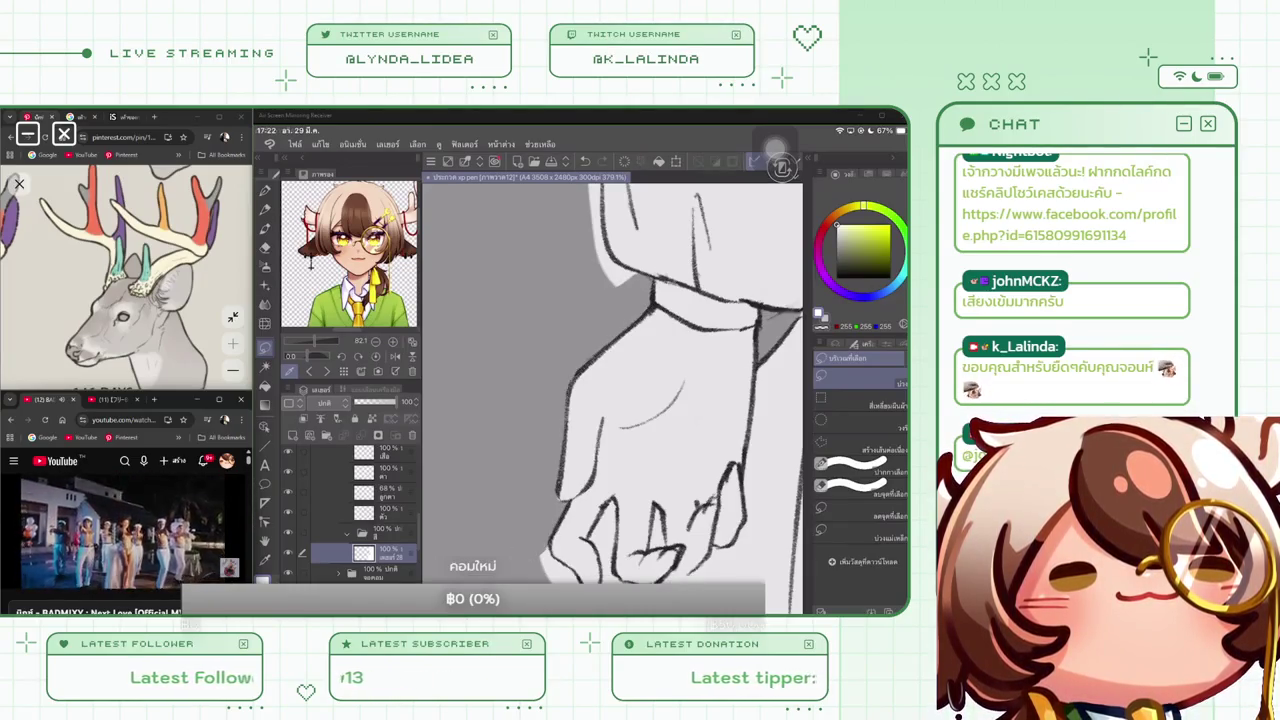
scroll(670, 383, up, 3)
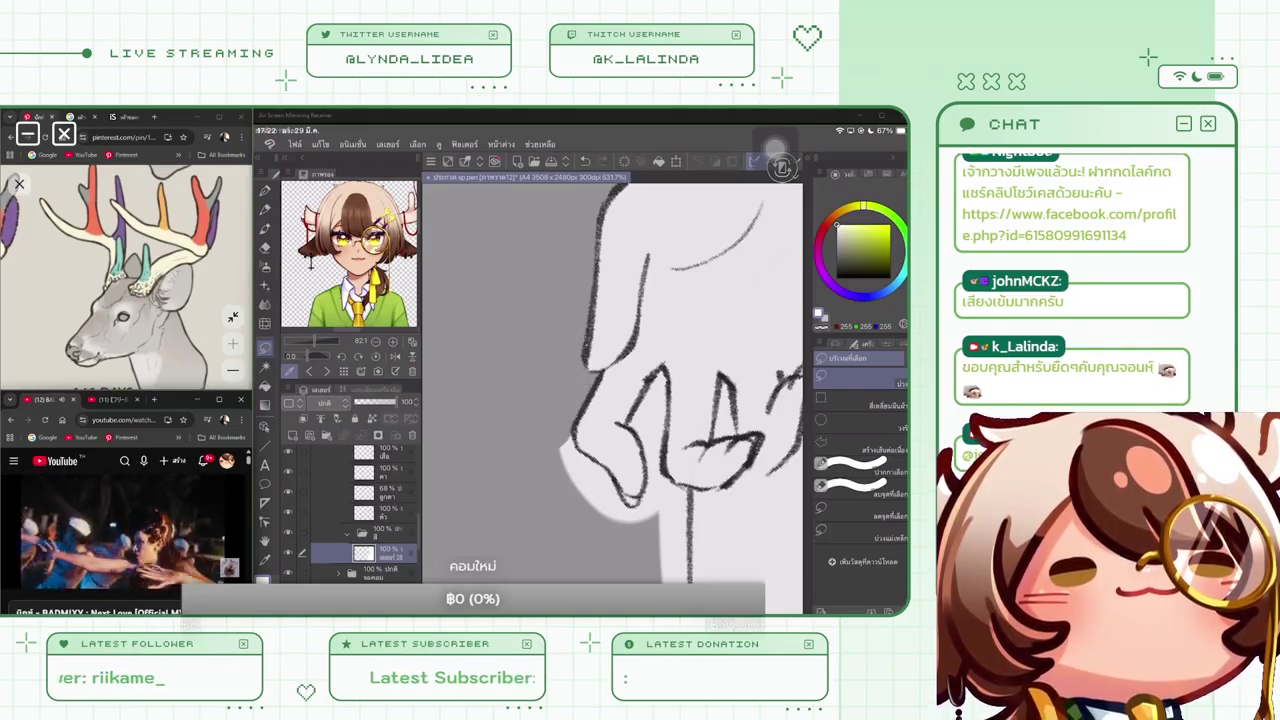
scroll(669, 382, up, 2)
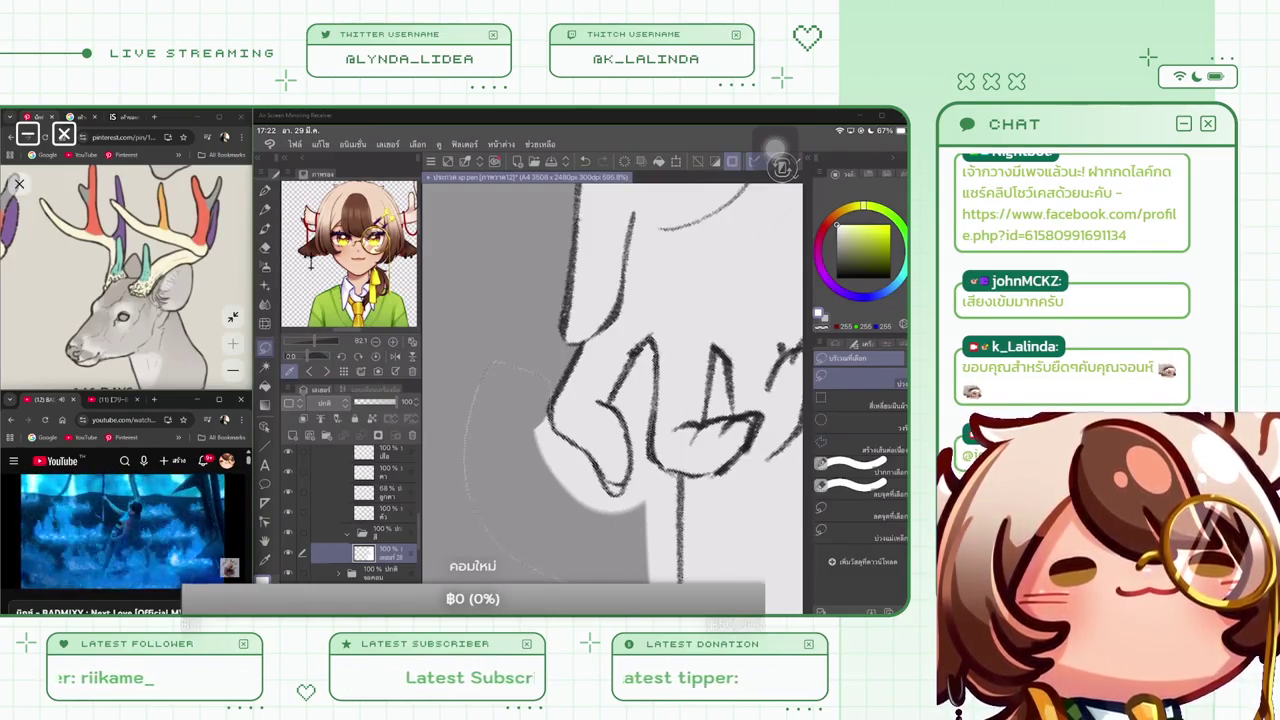
key(ctrl+z)
drag(612, 384, 650, 500)
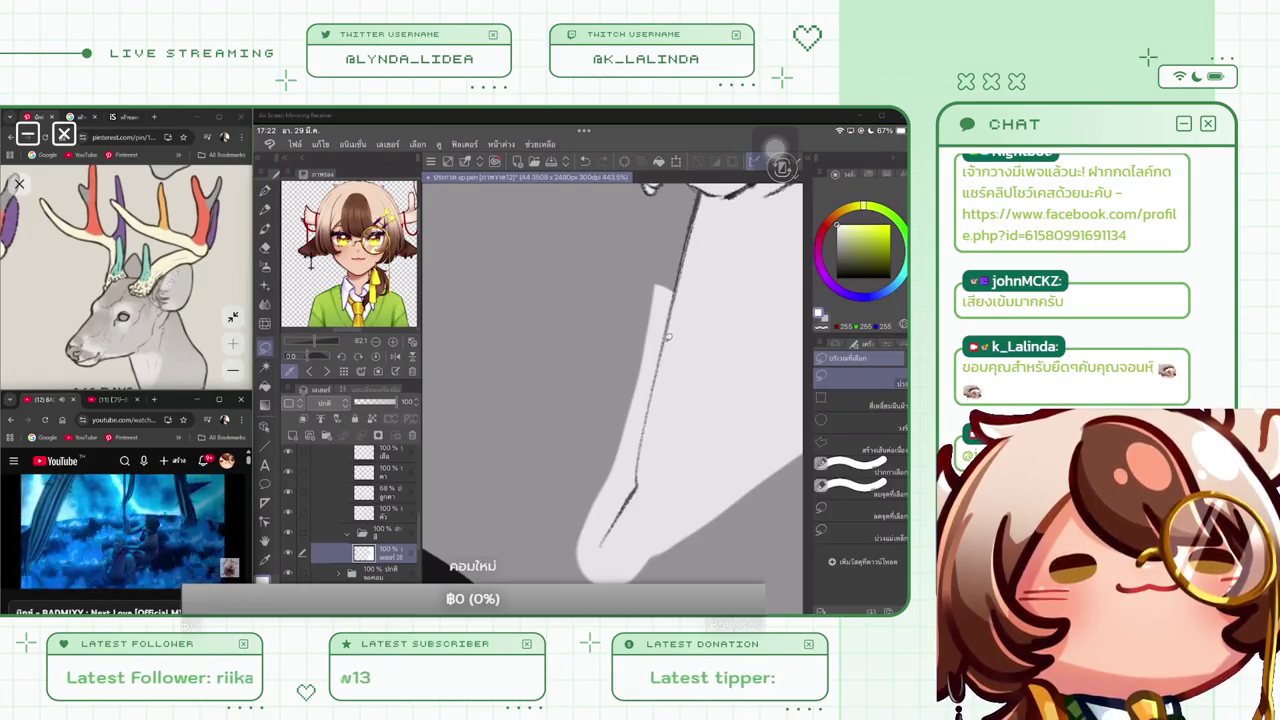
Extend the line at the arm's lower end and select the strip down its left side
drag(640, 468, 600, 548)
drag(690, 228, 541, 565)
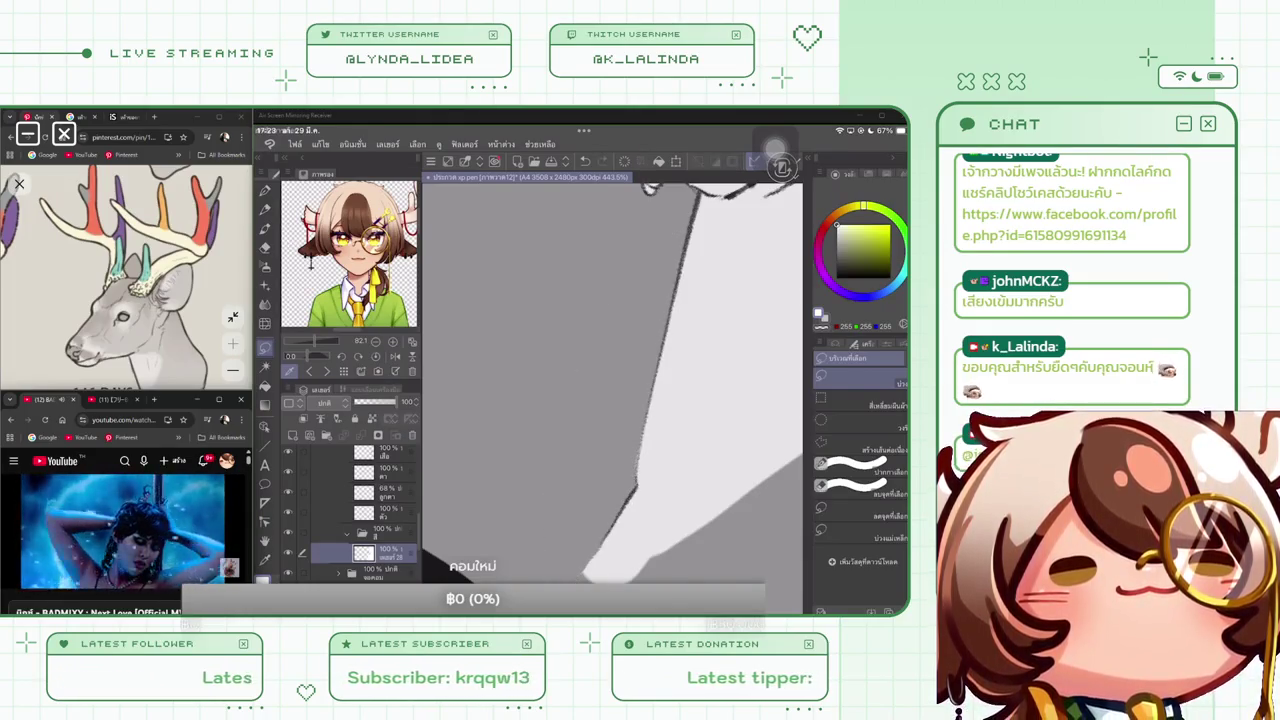
scroll(612, 400, down, 5)
scroll(612, 400, up, 2)
scroll(612, 400, up, 1)
scroll(612, 400, up, 1)
scroll(612, 400, up, 1)
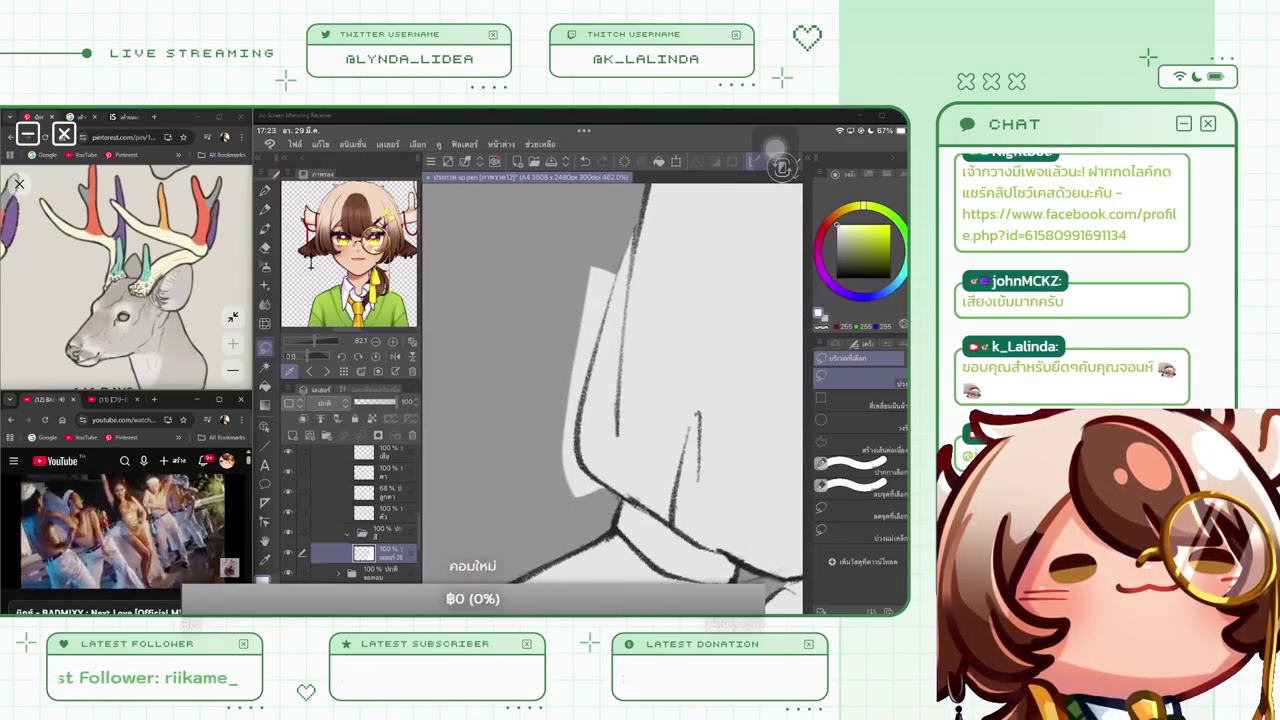
Draw a line down the sleeve edge and fill the light patch beside it grey
drag(626, 256, 597, 355)
mouse_move(586, 405)
mouse_down()
mouse_move(577, 440)
mouse_move(588, 461)
mouse_up()
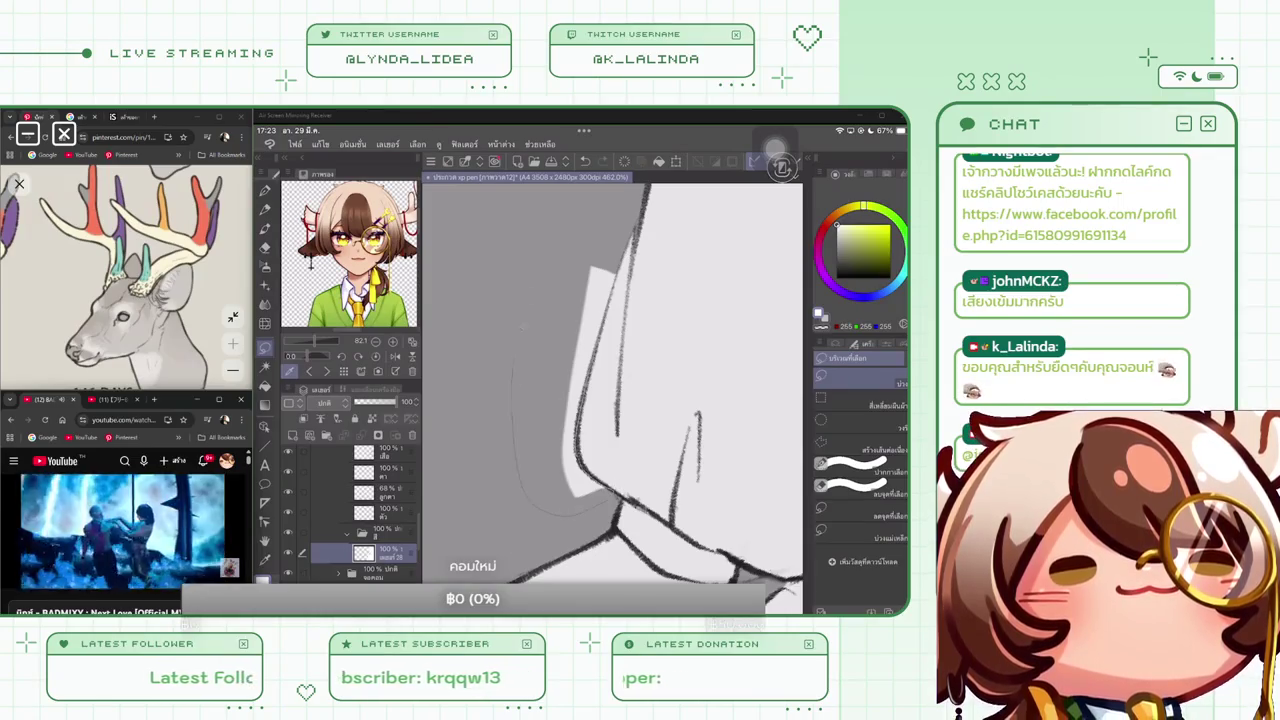
drag(515, 378, 625, 205)
key(Delete)
key(ctrl+d)
scroll(610, 380, down, 5)
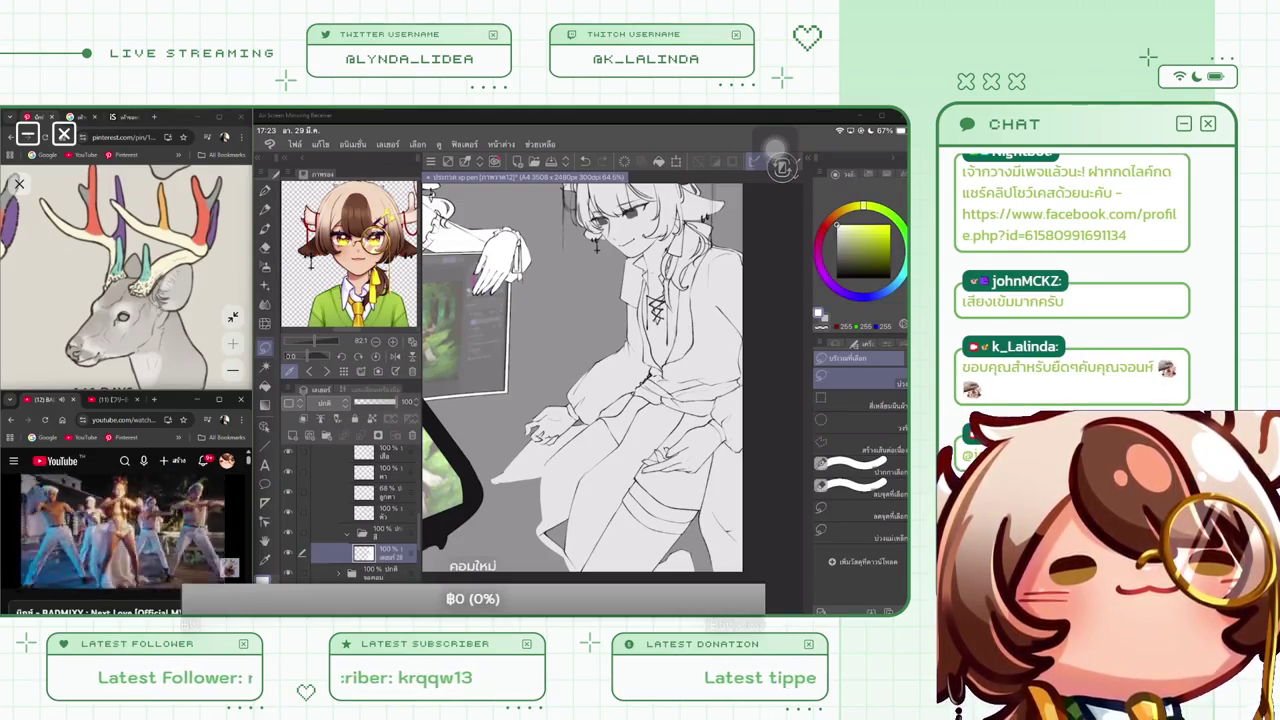
scroll(580, 380, up, 2)
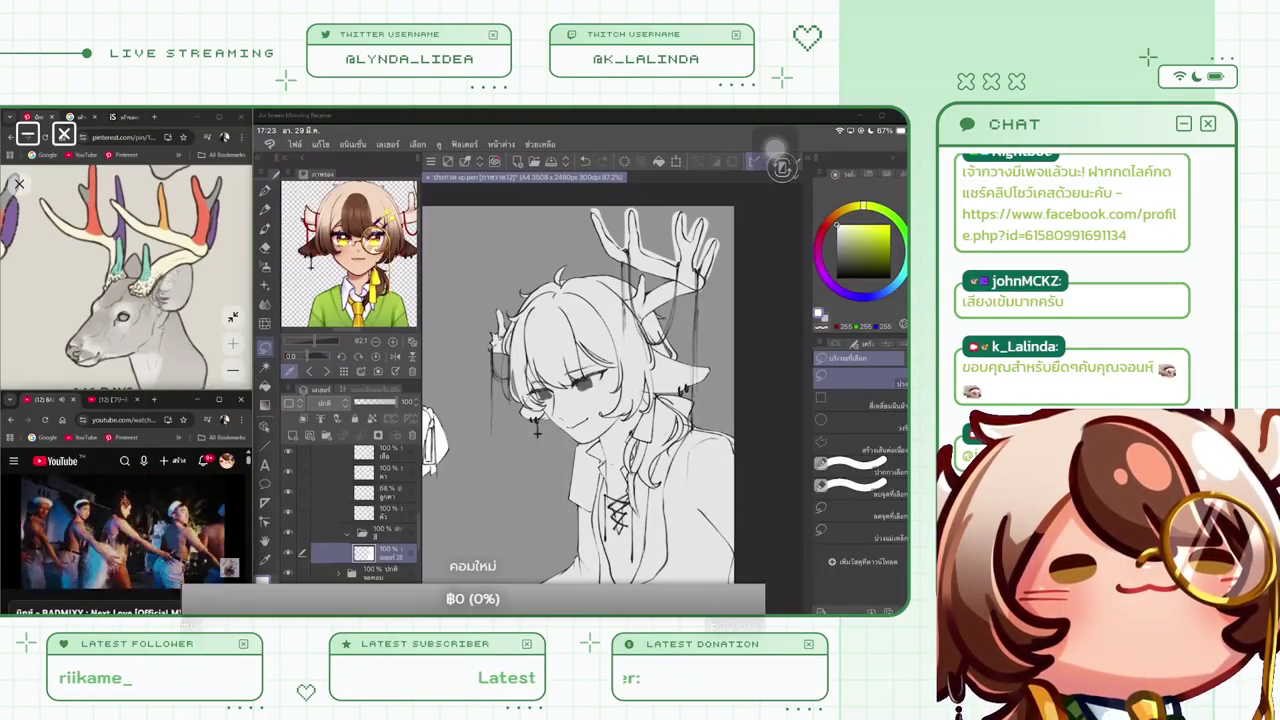
scroll(537, 432, up, 2)
scroll(537, 432, up, 2)
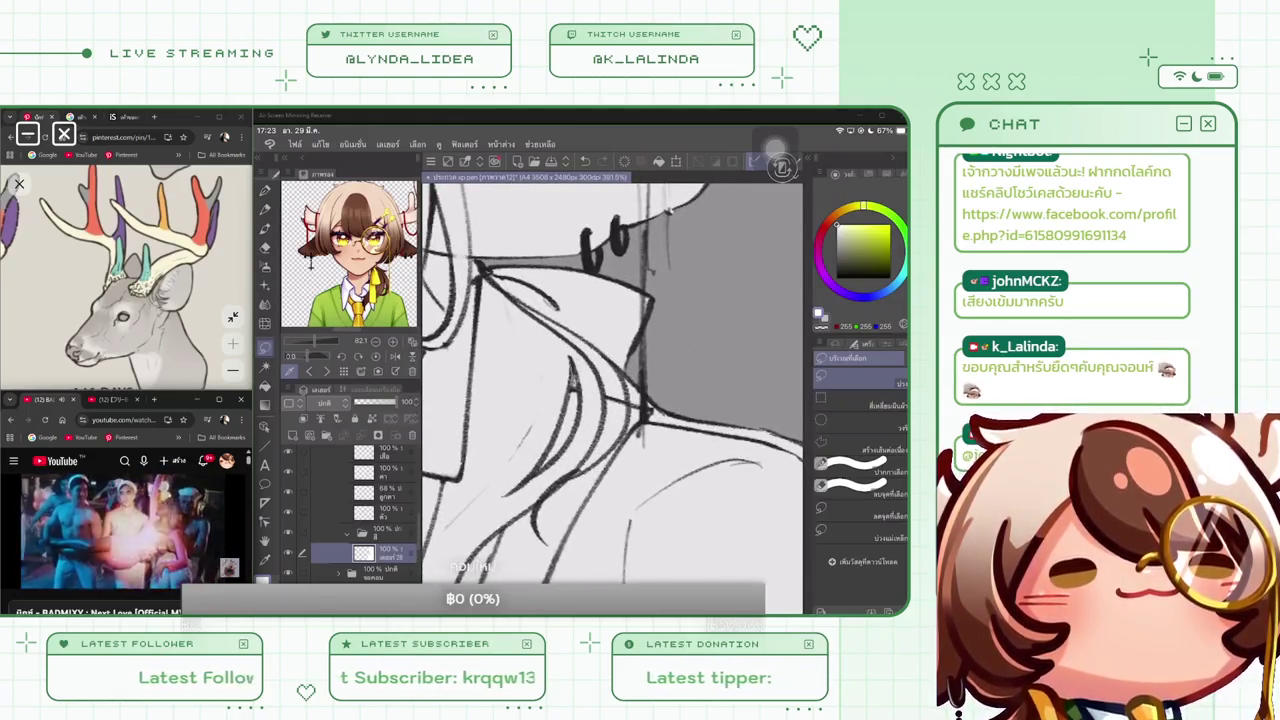
key(ctrl+a)
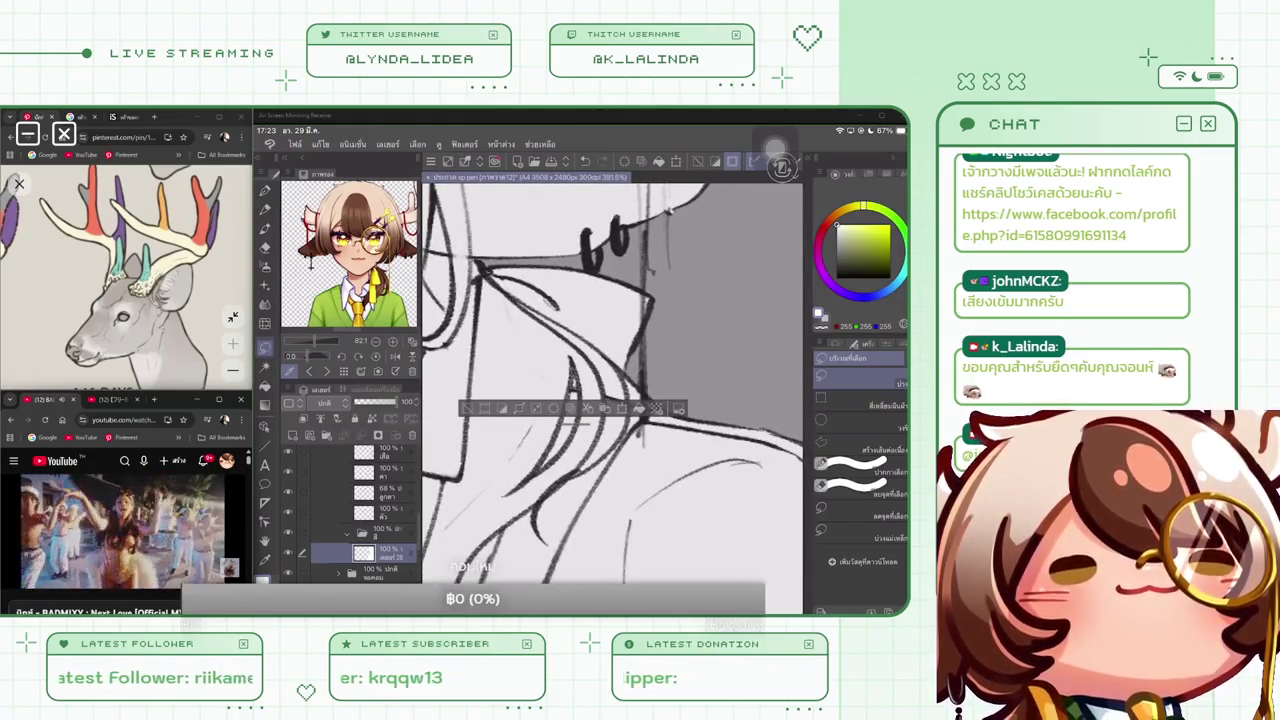
key(ctrl+d)
scroll(610, 390, down, 3)
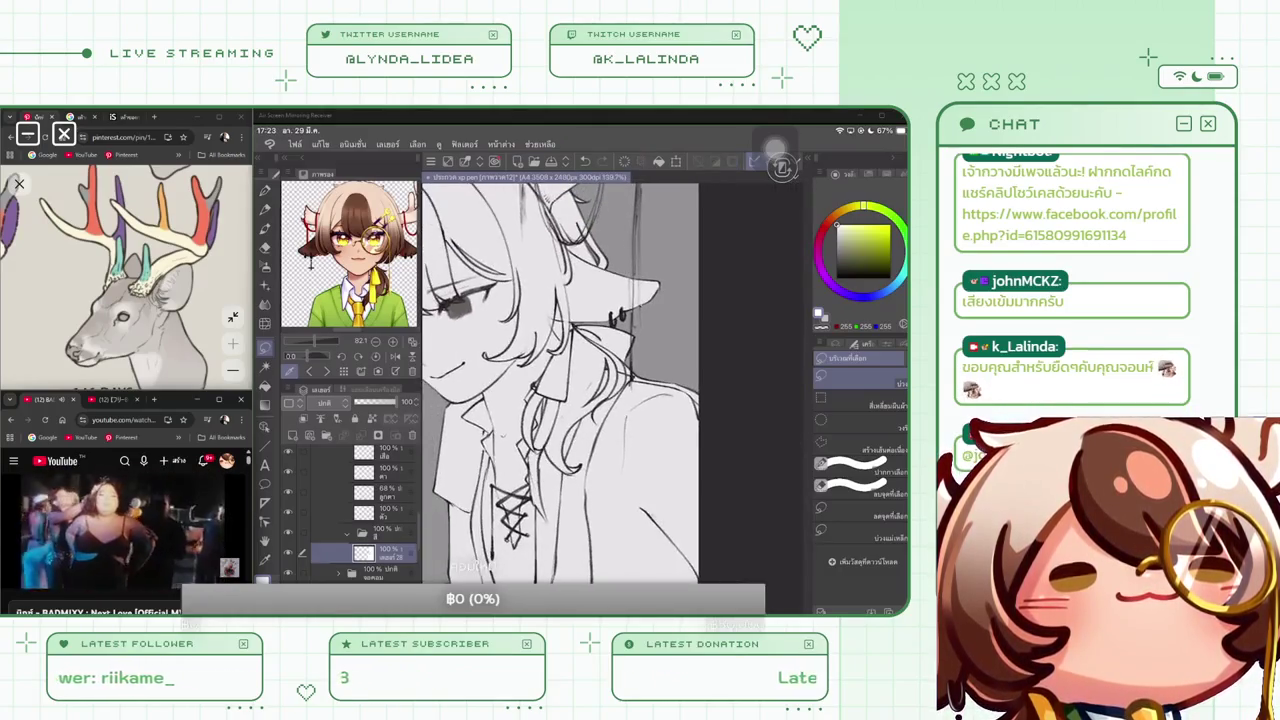
key(ctrl+a)
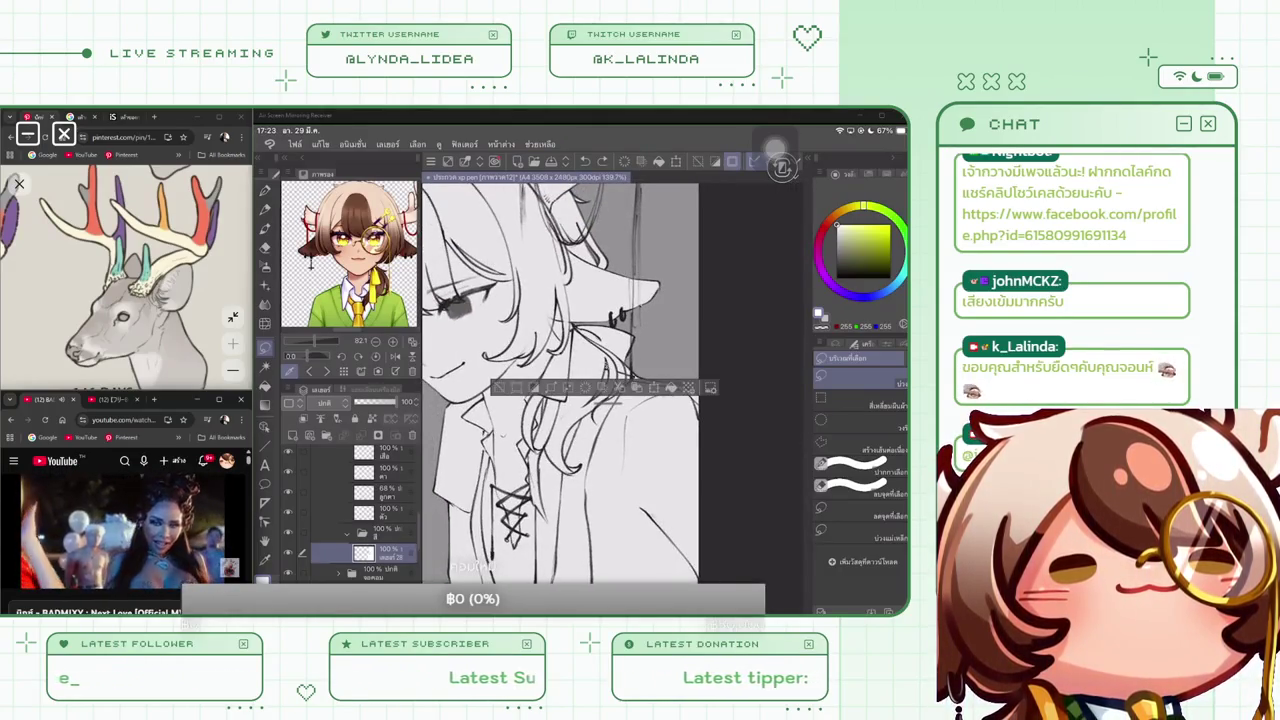
key(ctrl+d)
scroll(556, 382, up, 5)
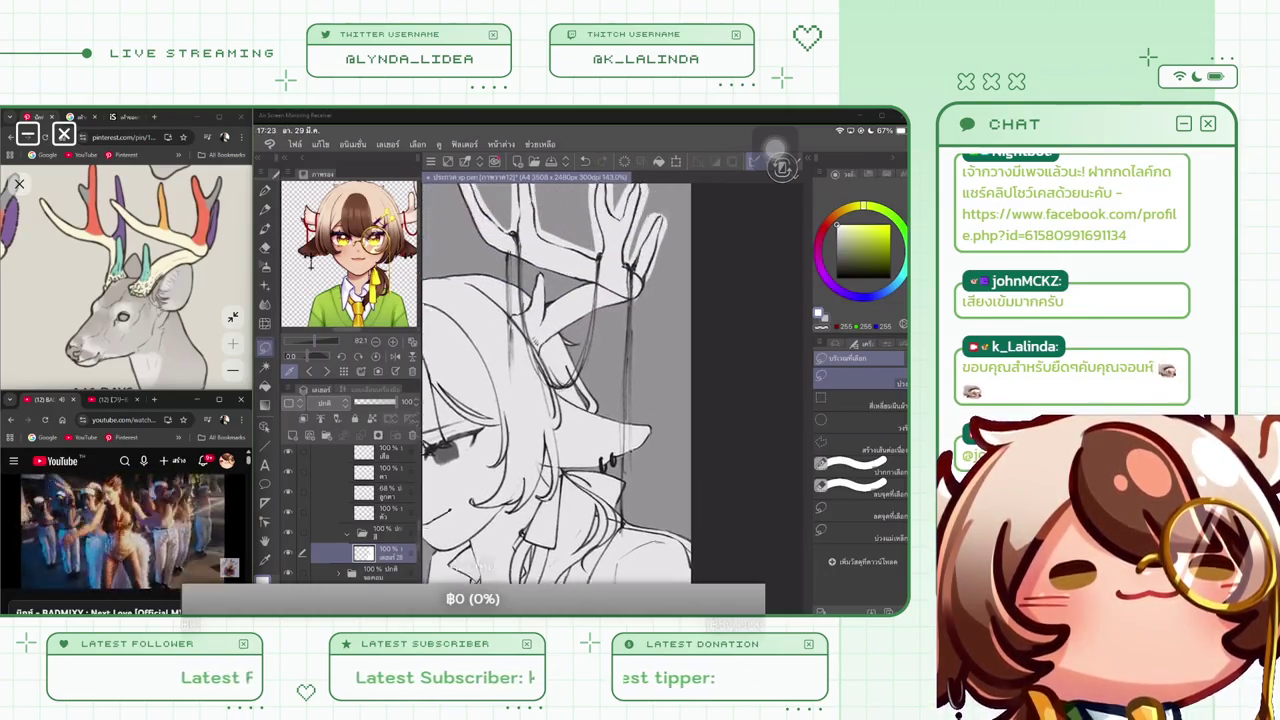
scroll(540, 450, up, 3)
scroll(540, 450, up, 3)
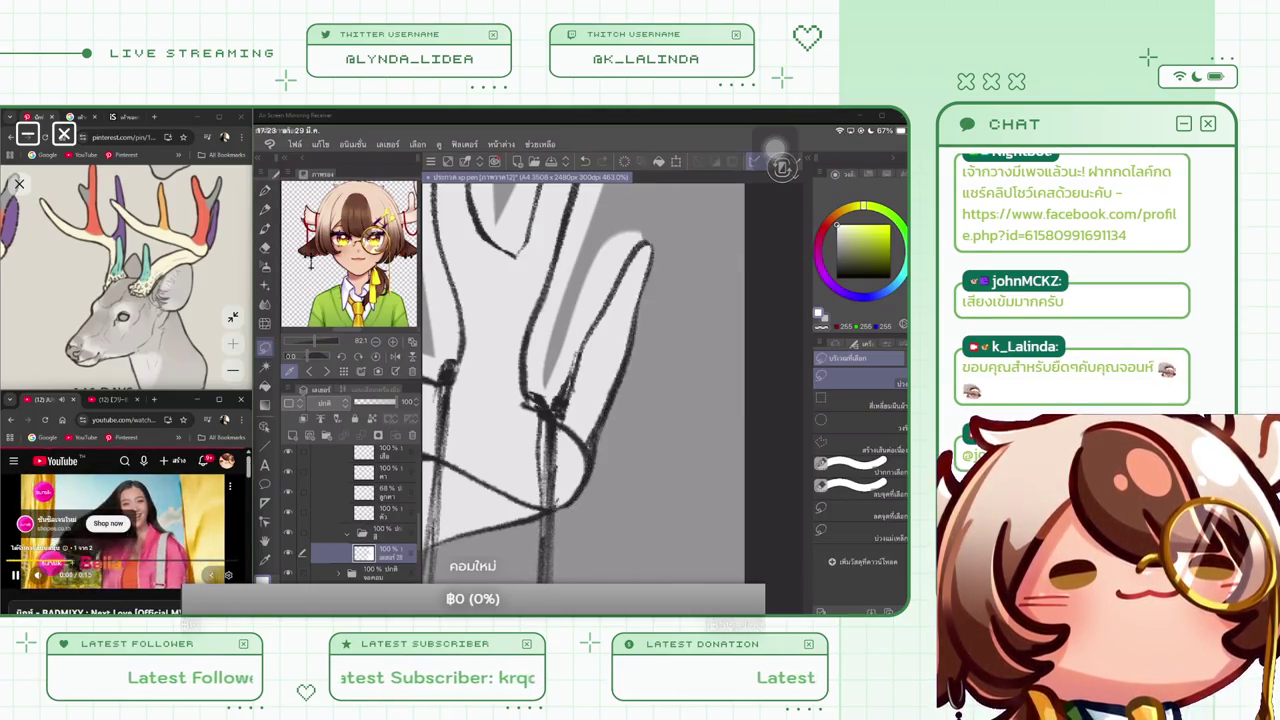
Zoom in and clear the stray fill between the antler prongs
scroll(590, 380, up, 1)
scroll(590, 380, up, 1)
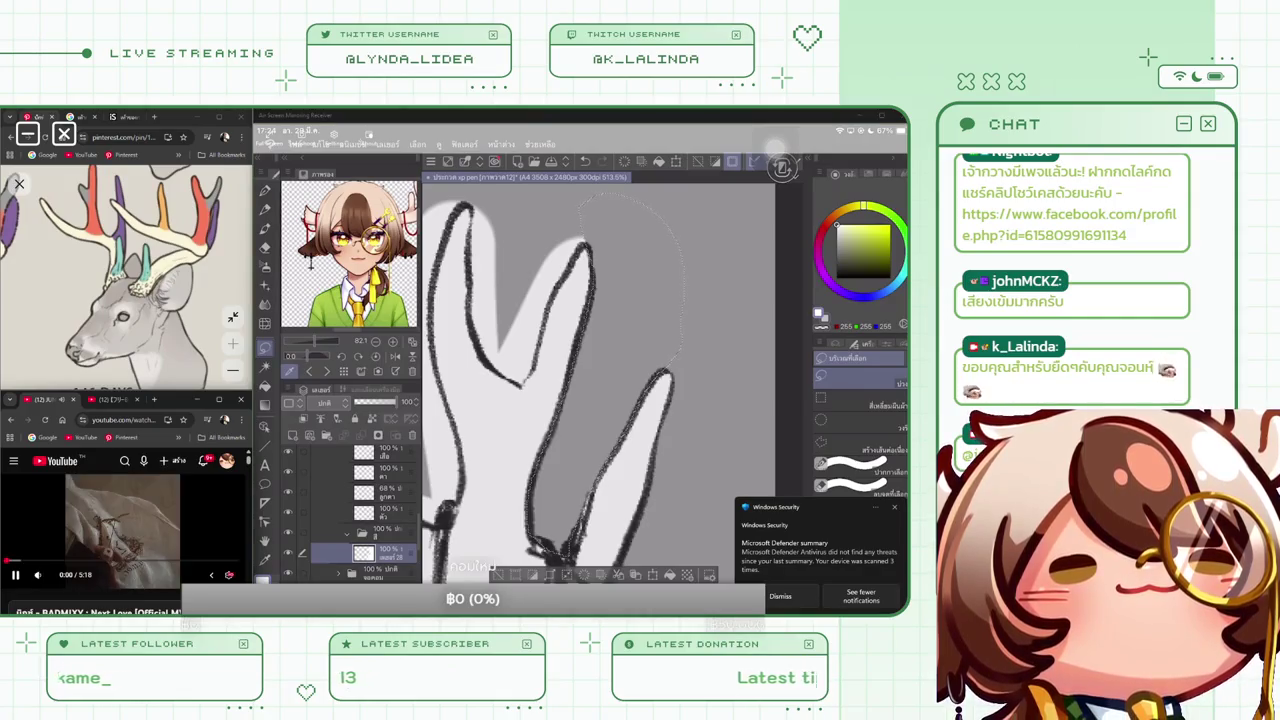
scroll(611, 391, up, 5)
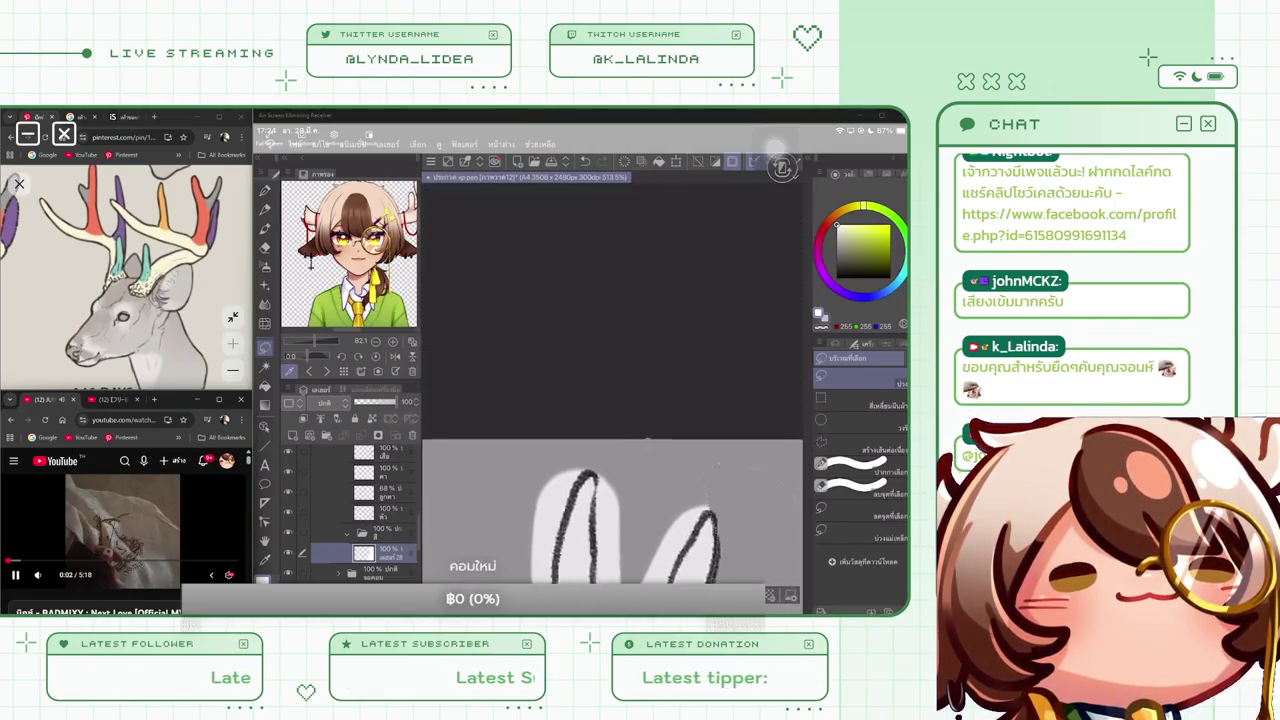
scroll(613, 420, up, 2)
scroll(613, 420, up, 2)
scroll(613, 420, up, 1)
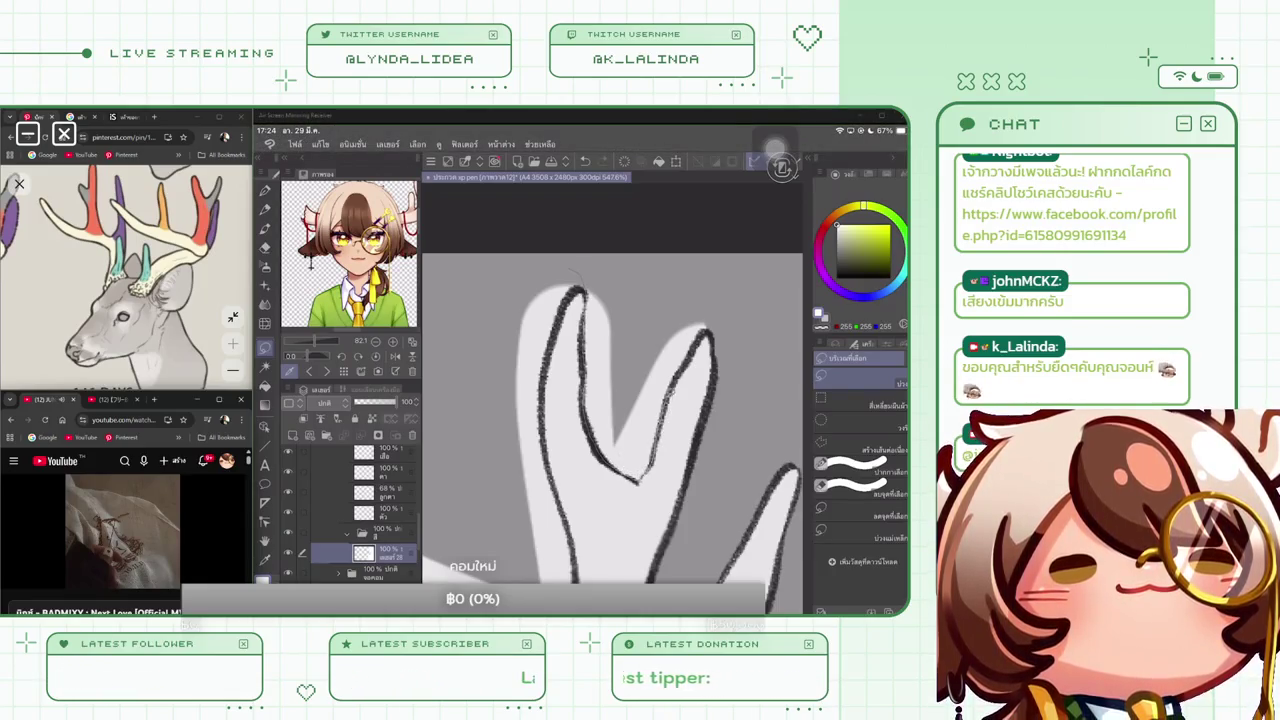
drag(687, 240, 580, 258)
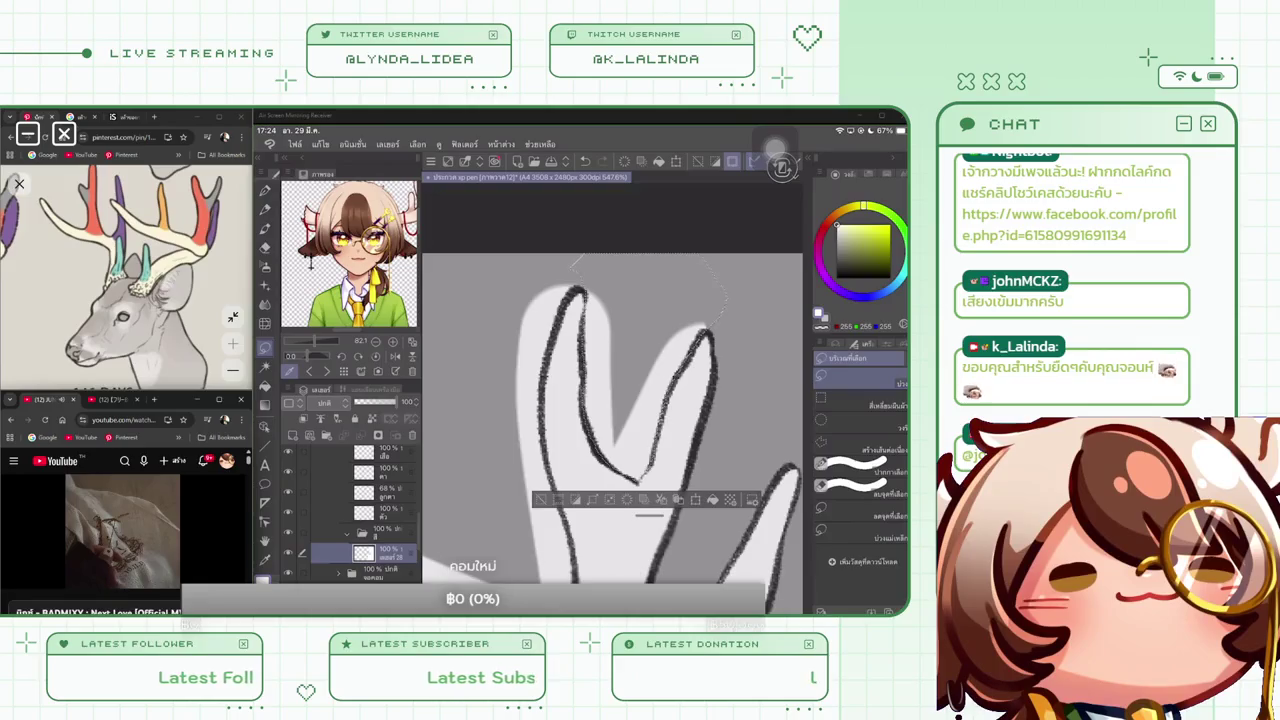
key(ctrl+z)
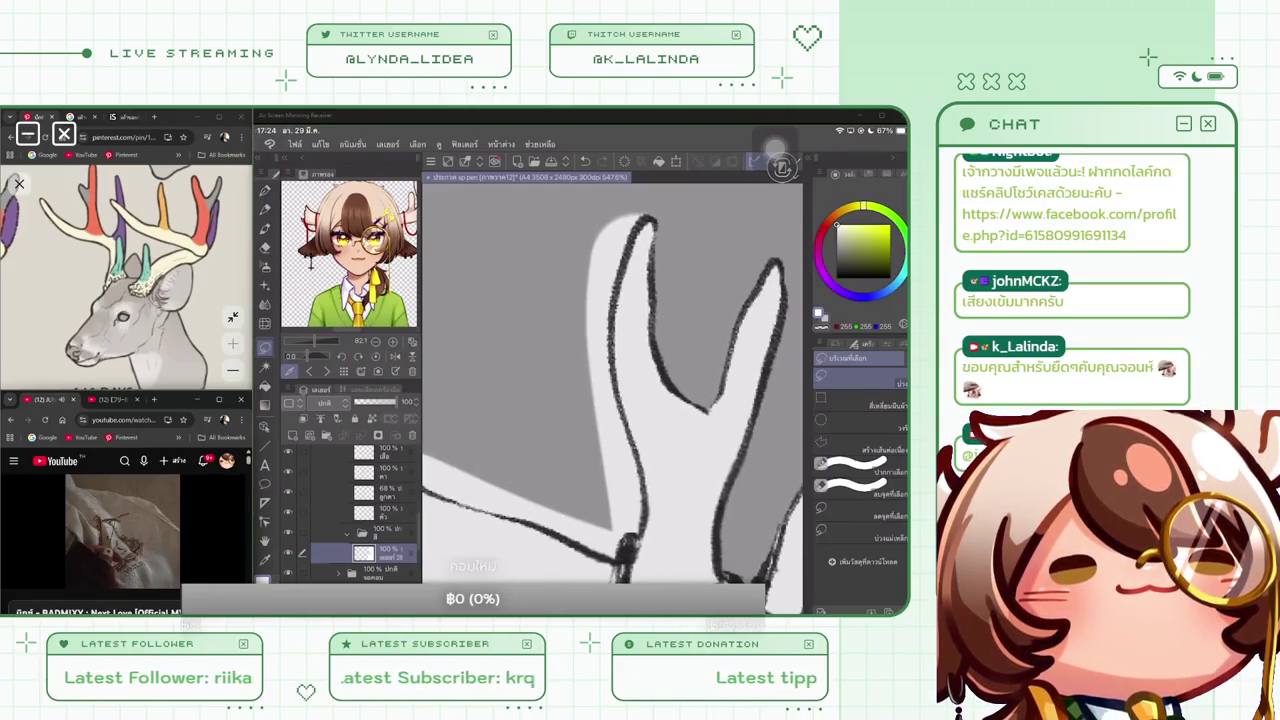
Select and delete the fill spilling outside the antler's left outer edge
drag(600, 400, 680, 365)
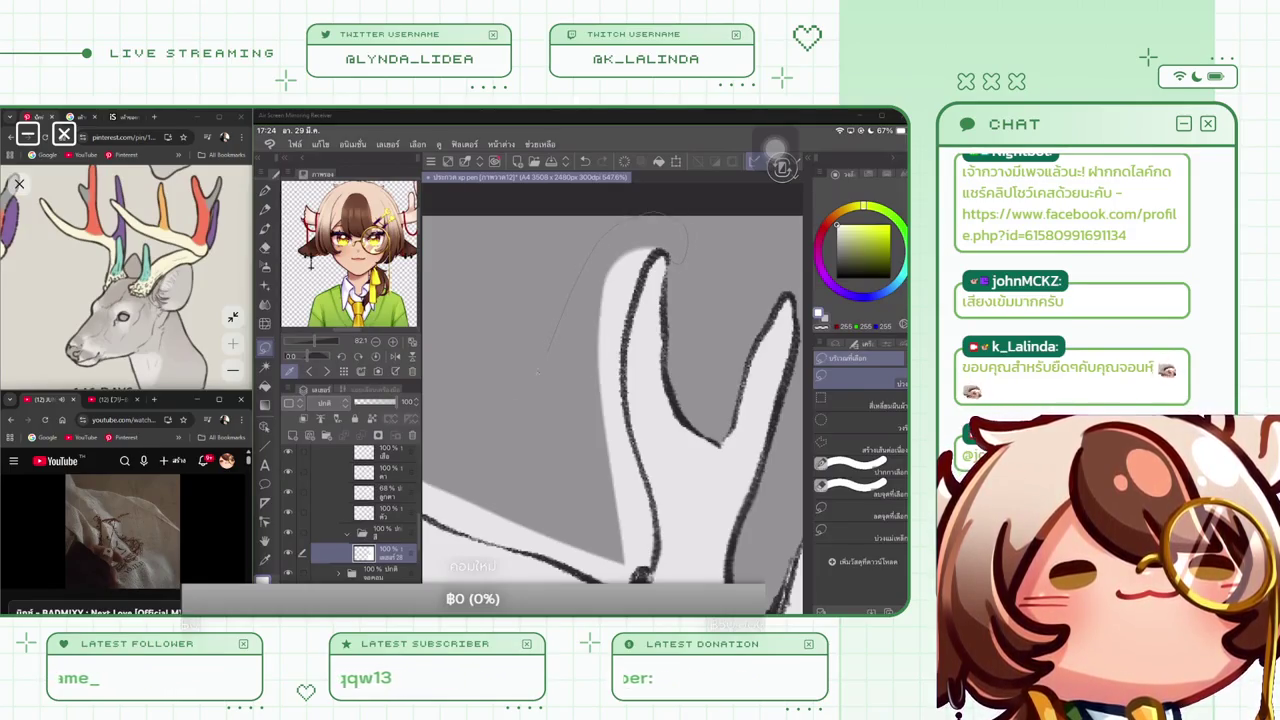
mouse_move(438, 494)
mouse_down()
mouse_move(478, 534)
mouse_move(584, 573)
mouse_move(643, 568)
mouse_move(660, 520)
mouse_move(626, 420)
mouse_move(636, 290)
mouse_up()
drag(655, 215, 688, 238)
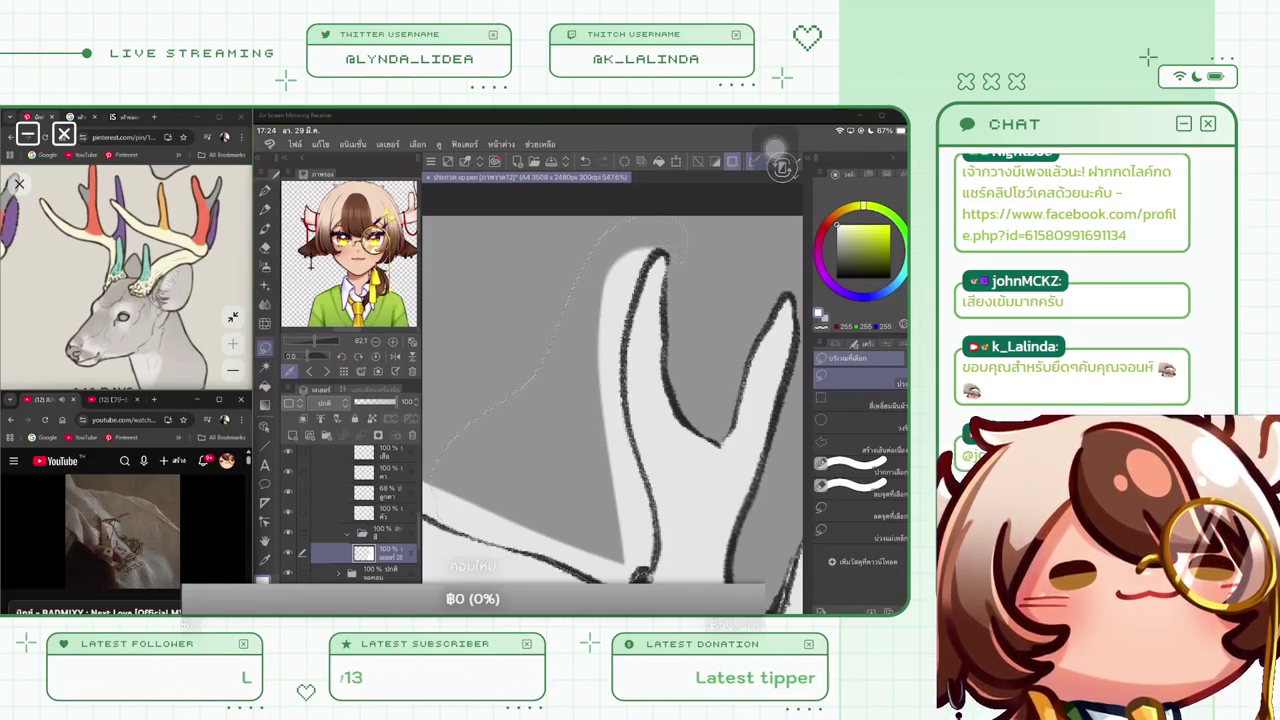
key(Delete)
key(ctrl+d)
Remove the white fill on both sides of the antler tip and a leftover guide line
scroll(600, 555, up, 2)
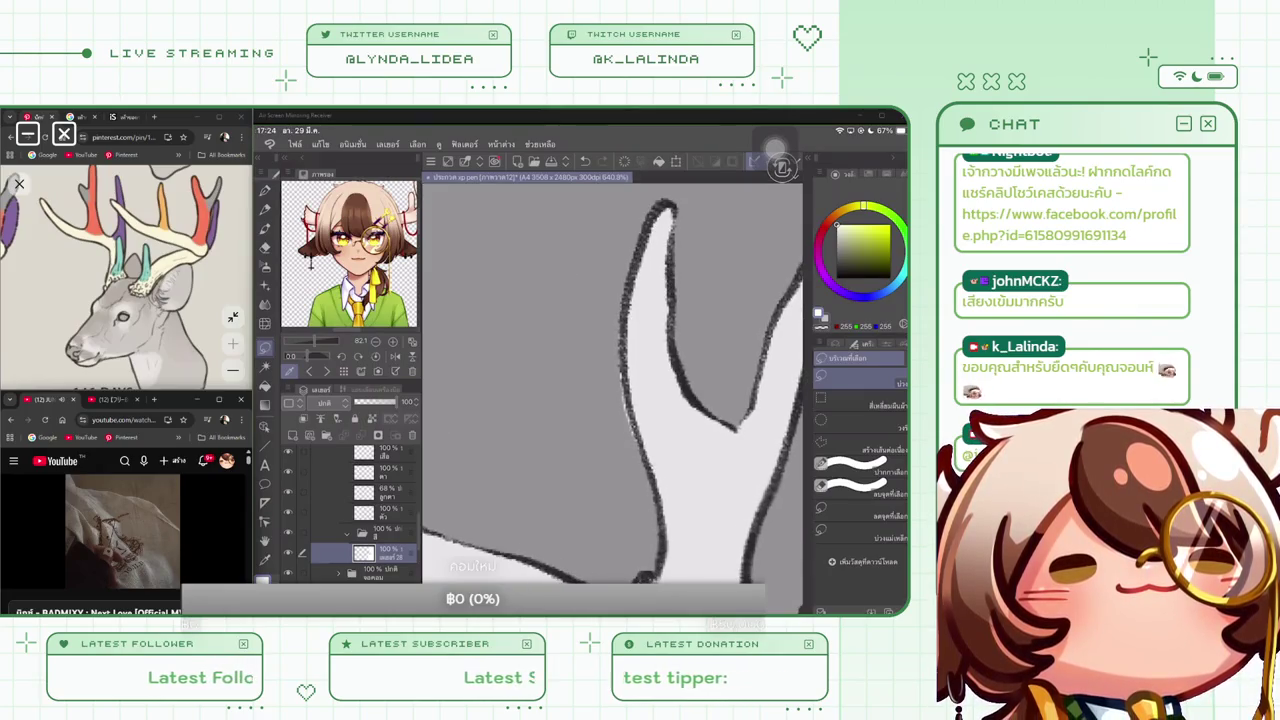
drag(684, 183, 582, 376)
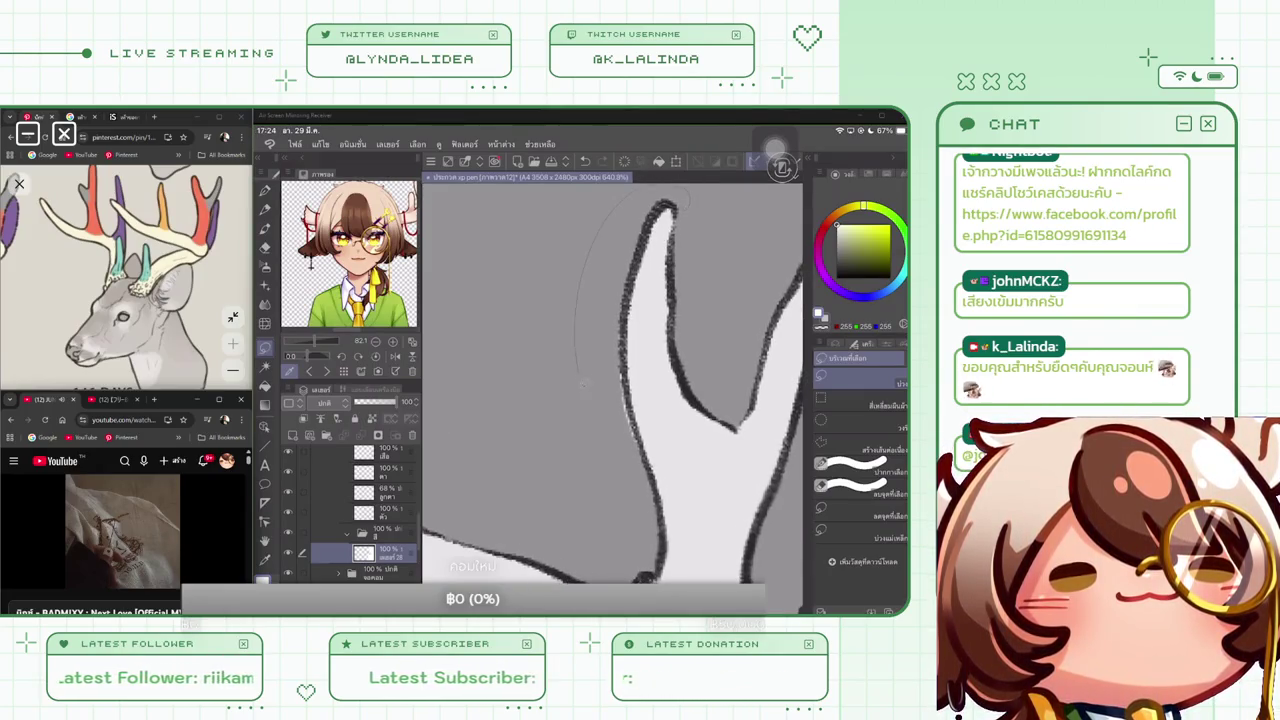
mouse_move(648, 476)
mouse_down()
mouse_move(628, 306)
mouse_move(660, 205)
mouse_up()
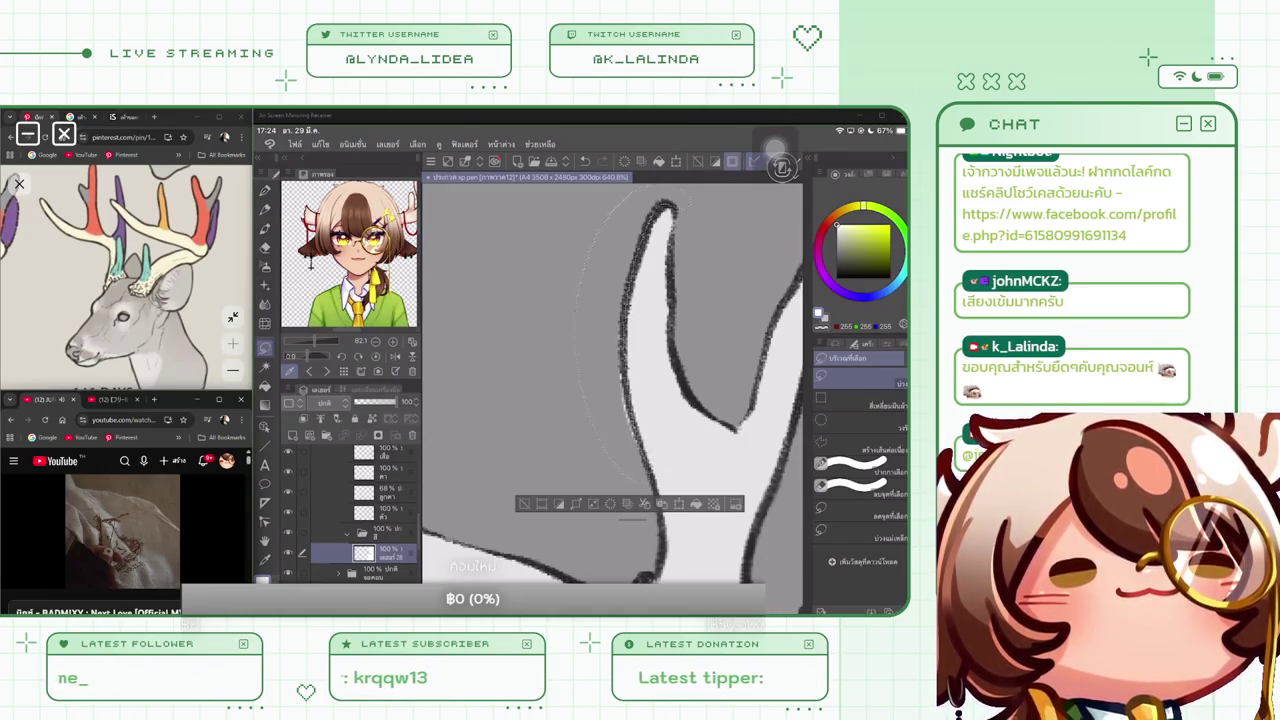
key(ctrl+d)
scroll(610, 380, down, 3)
scroll(610, 380, up, 2)
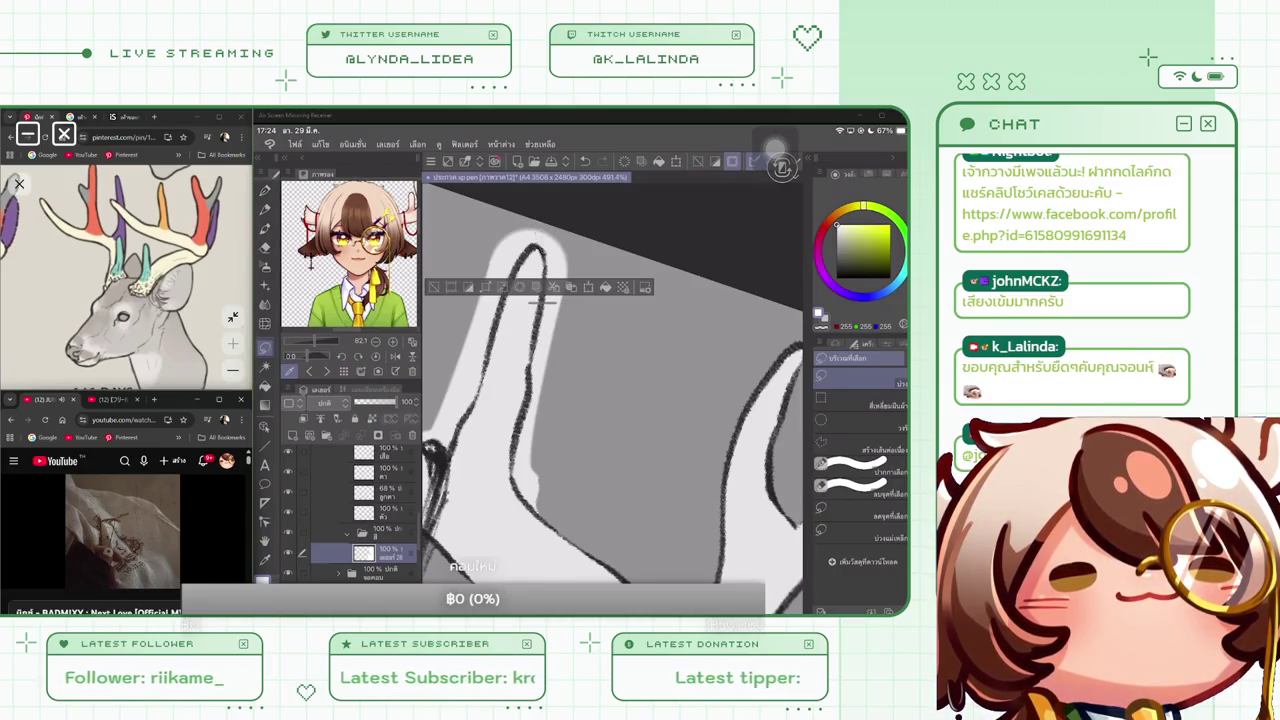
scroll(610, 380, up, 2)
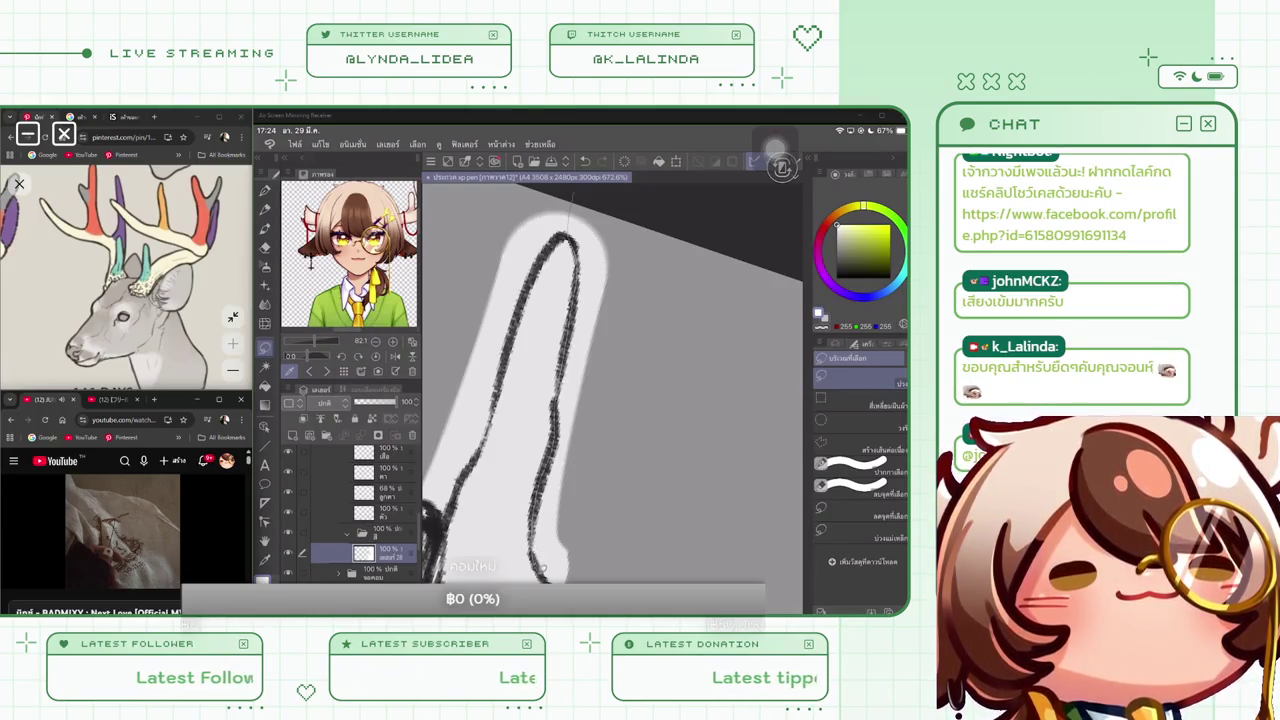
key(ctrl+z)
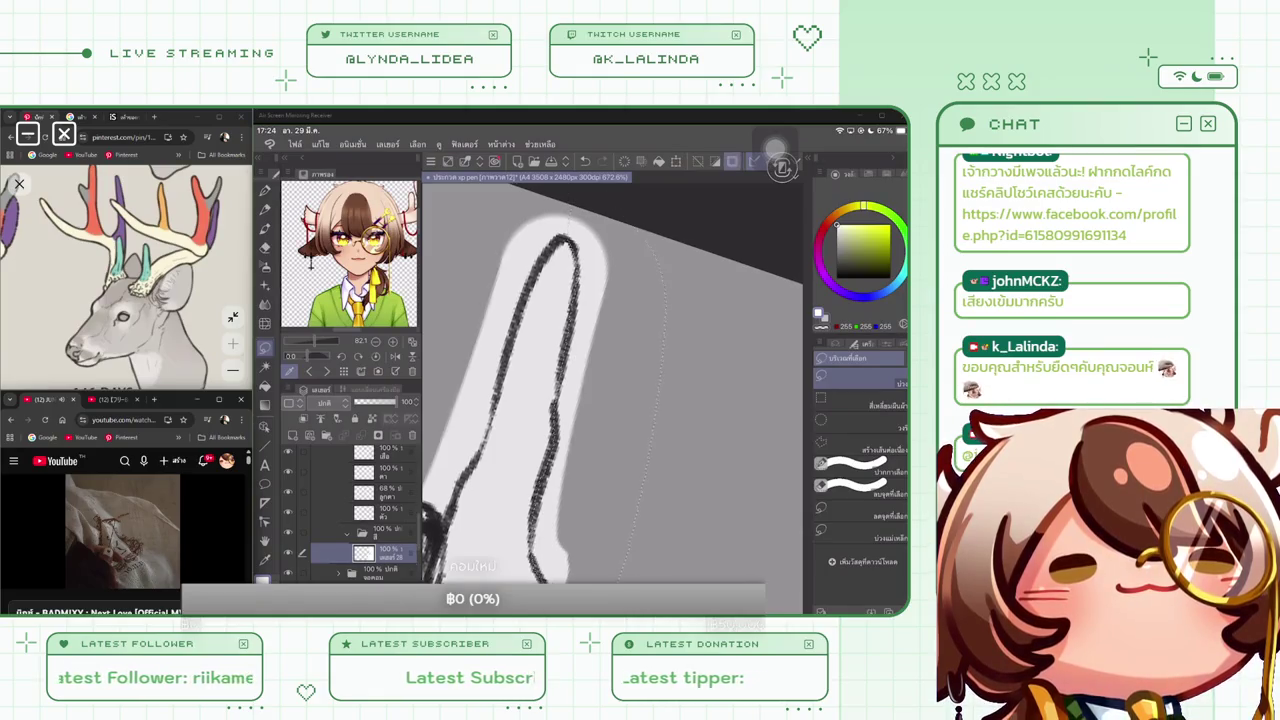
key(ctrl+z)
scroll(612, 400, down, 3)
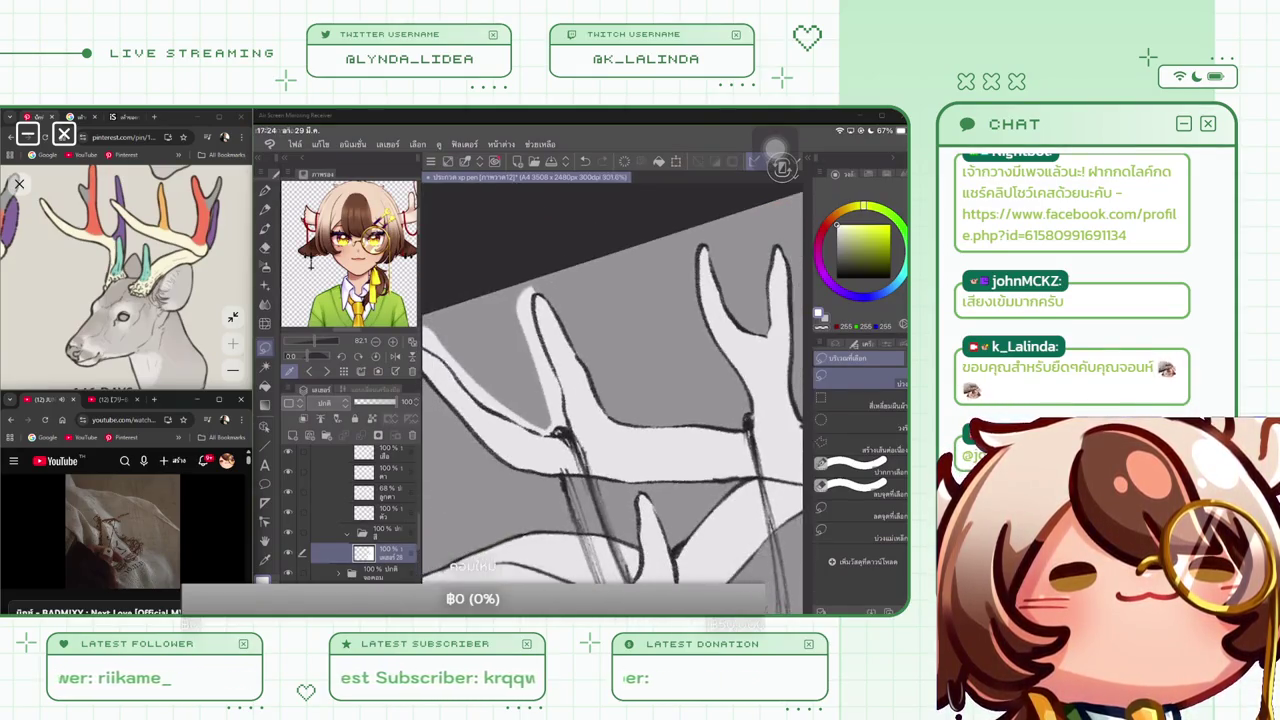
scroll(612, 400, up, 1)
scroll(612, 400, up, 1)
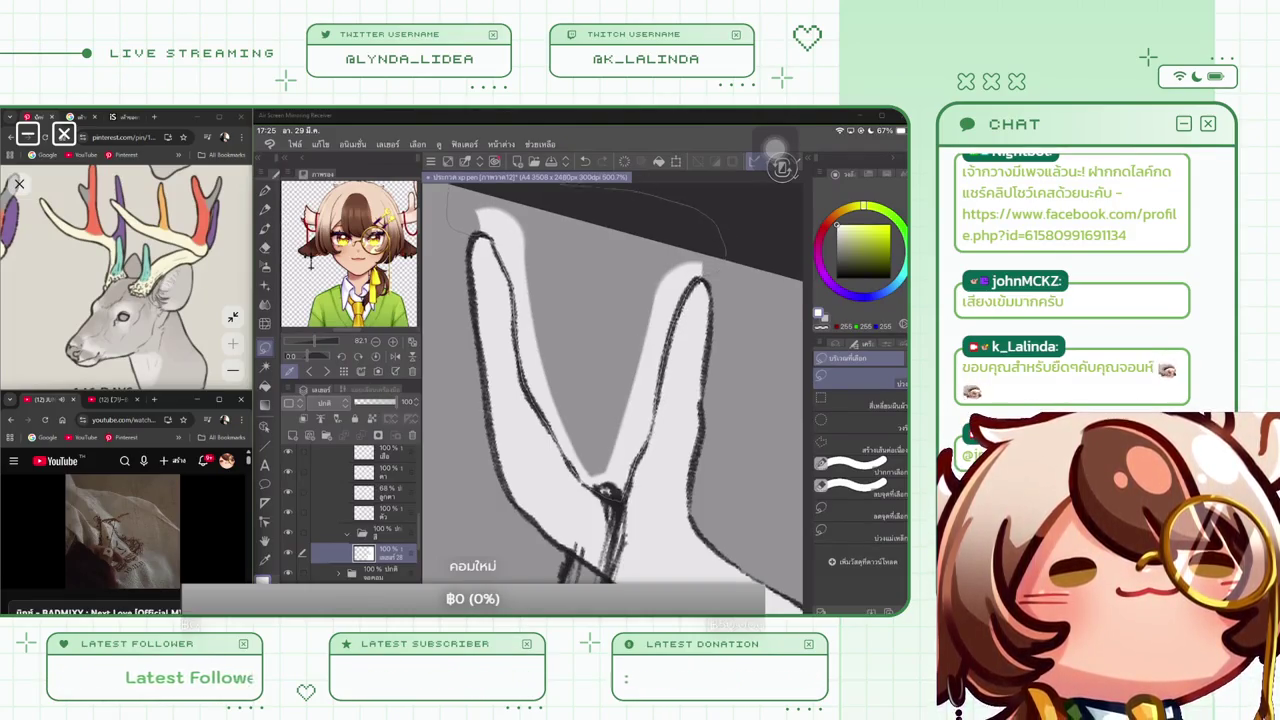
key(ctrl+a)
key(ctrl+d)
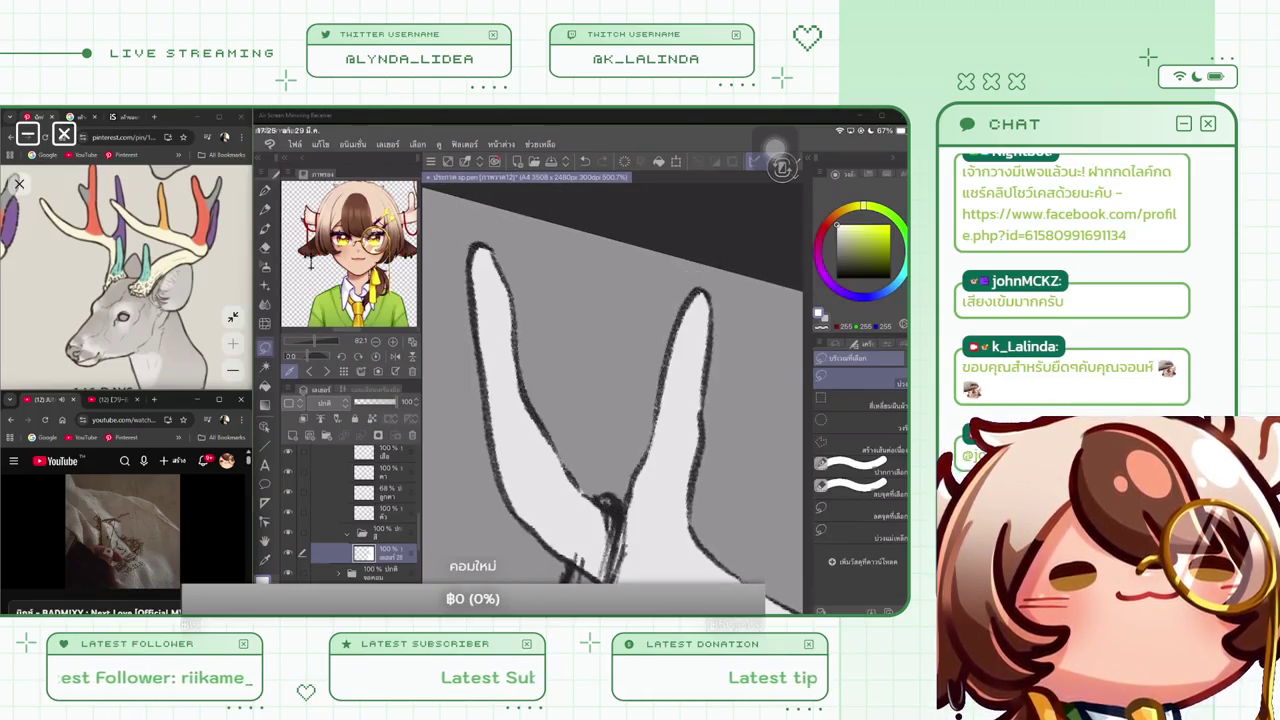
scroll(612, 400, down, 5)
scroll(612, 400, up, 5)
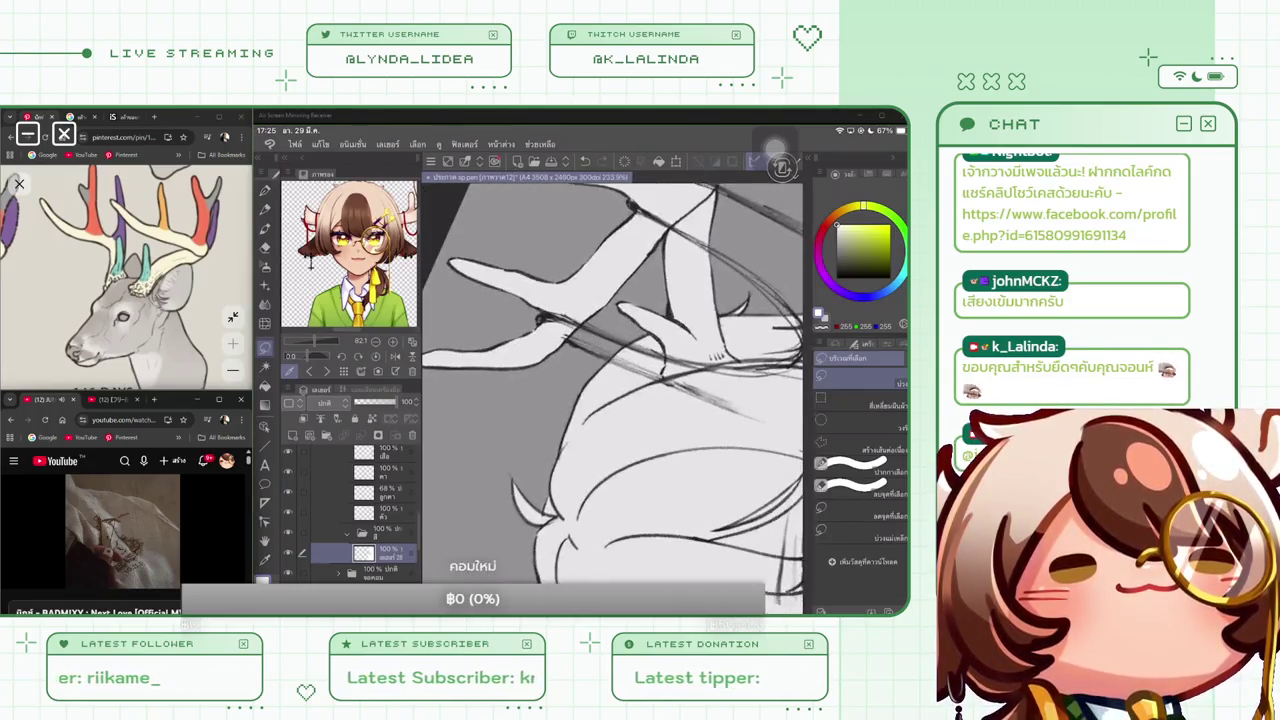
scroll(612, 400, down, 5)
scroll(612, 400, down, 2)
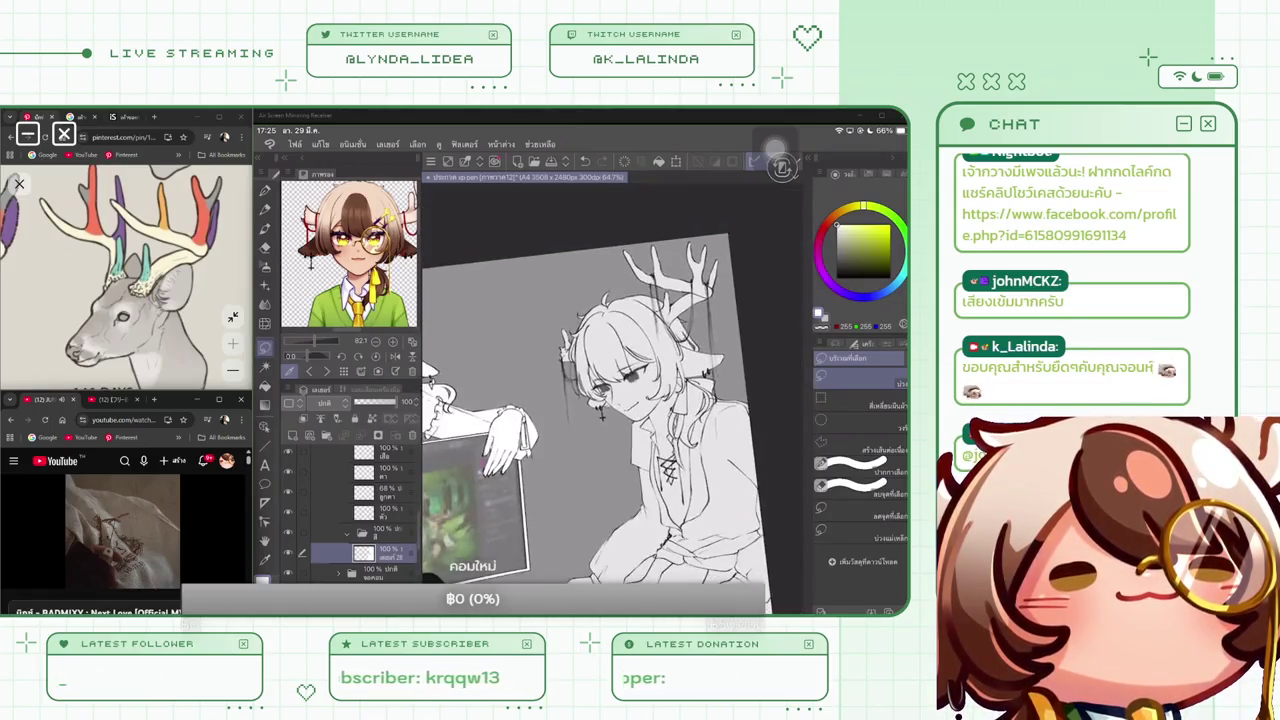
scroll(582, 376, down, 2)
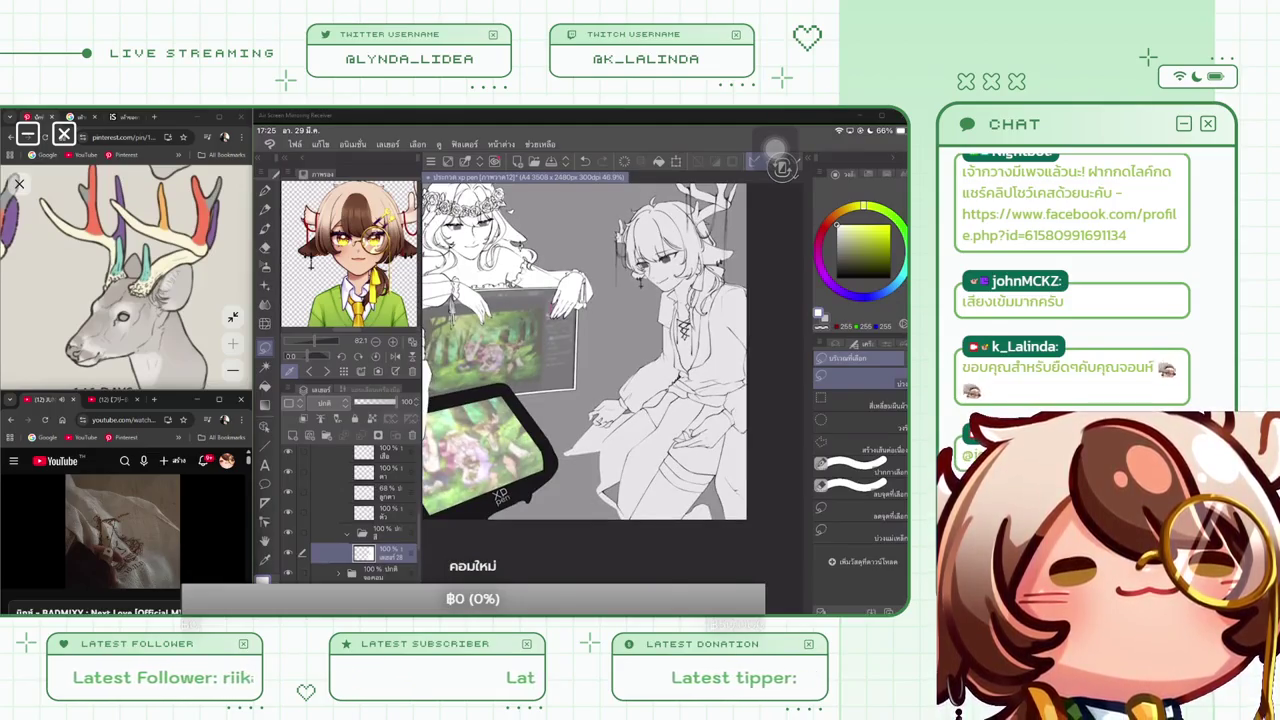
Scroll down the Layer palette and select the faint 19% layer
scroll(350, 510, down, 1)
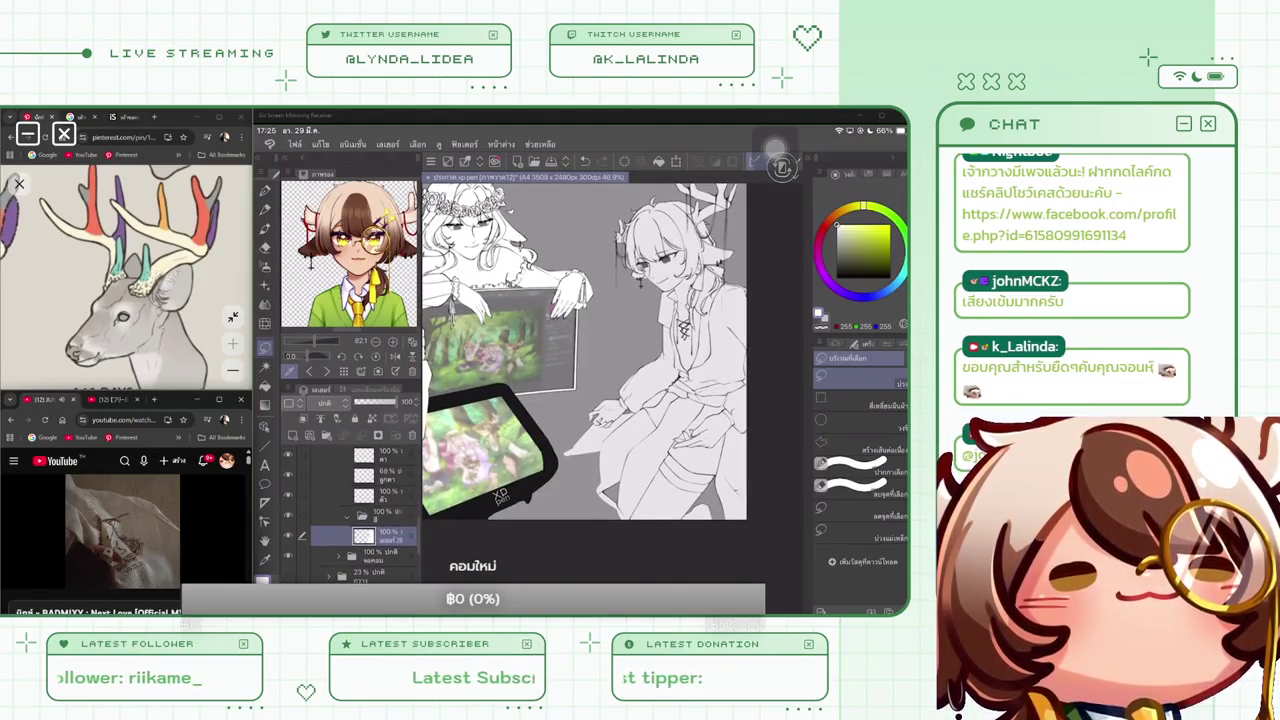
scroll(350, 505, down, 2)
scroll(350, 510, down, 1)
scroll(350, 510, down, 1)
scroll(350, 510, down, 1)
scroll(350, 510, down, 1)
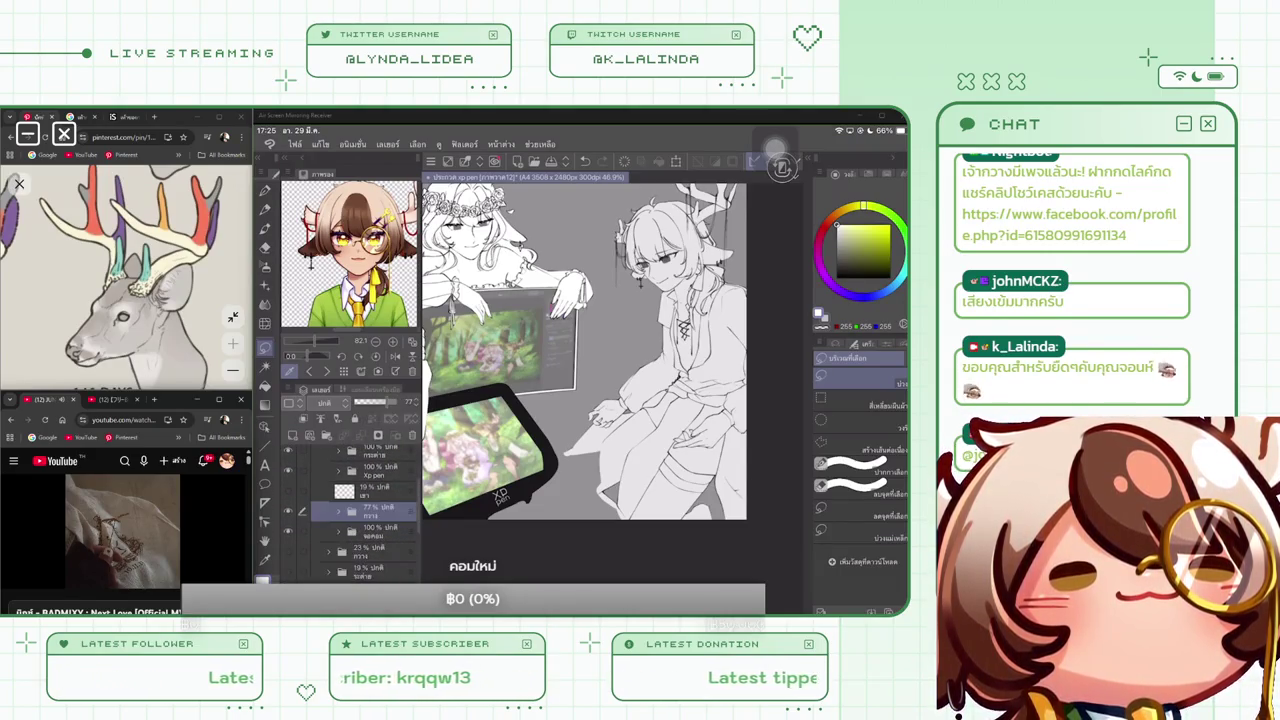
scroll(350, 510, up, 2)
click(375, 545)
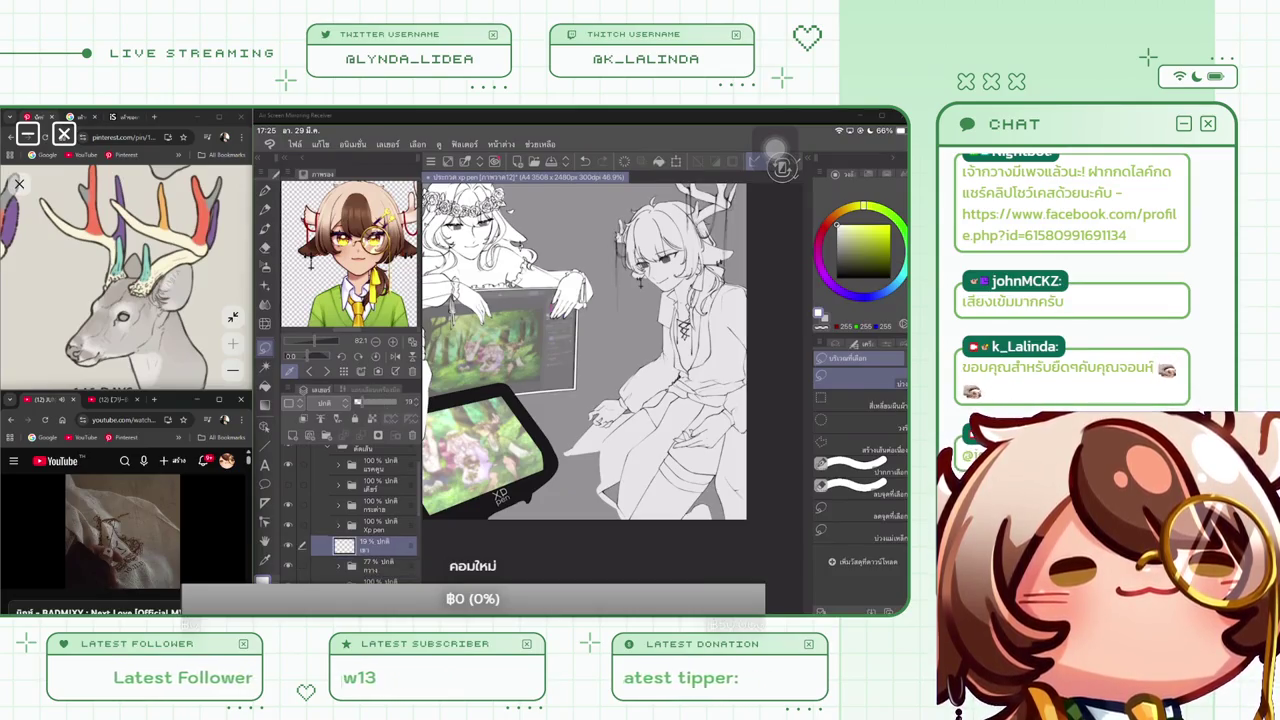
Show the short-haired girl's hidden layer and select a layer inside the 77% folder
scroll(360, 510, up, 3)
scroll(360, 510, up, 2)
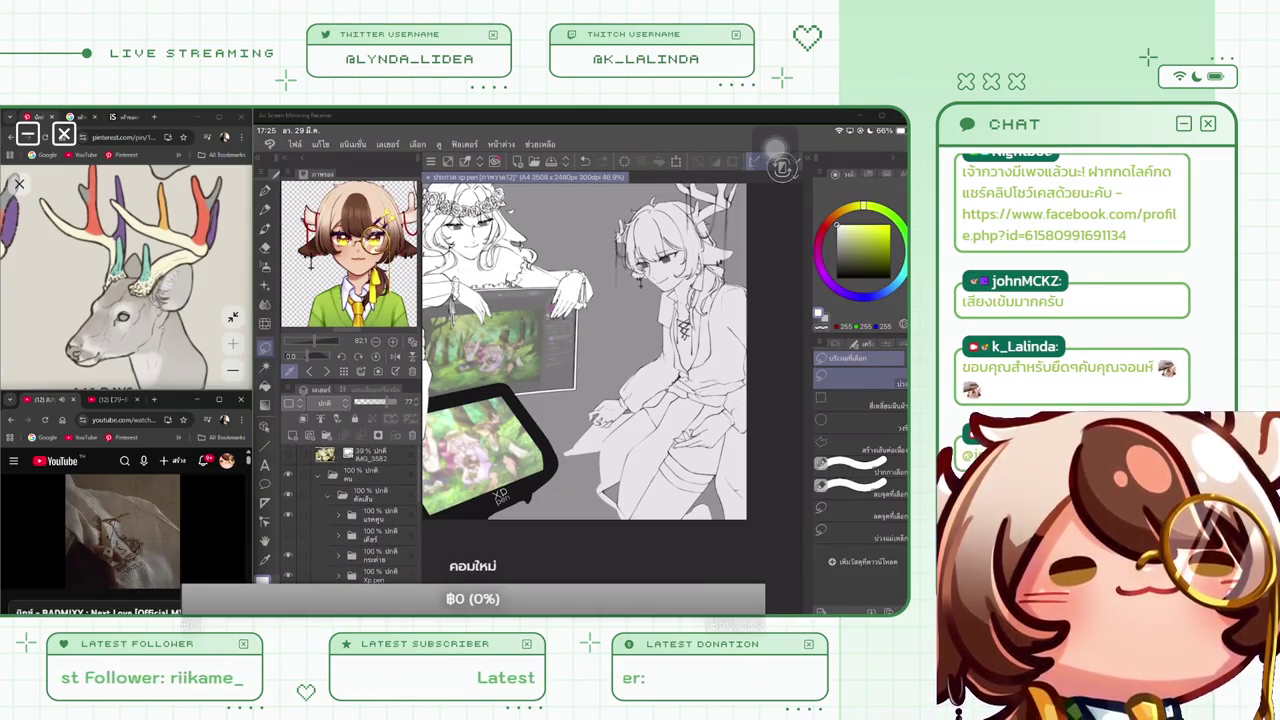
click(288, 517)
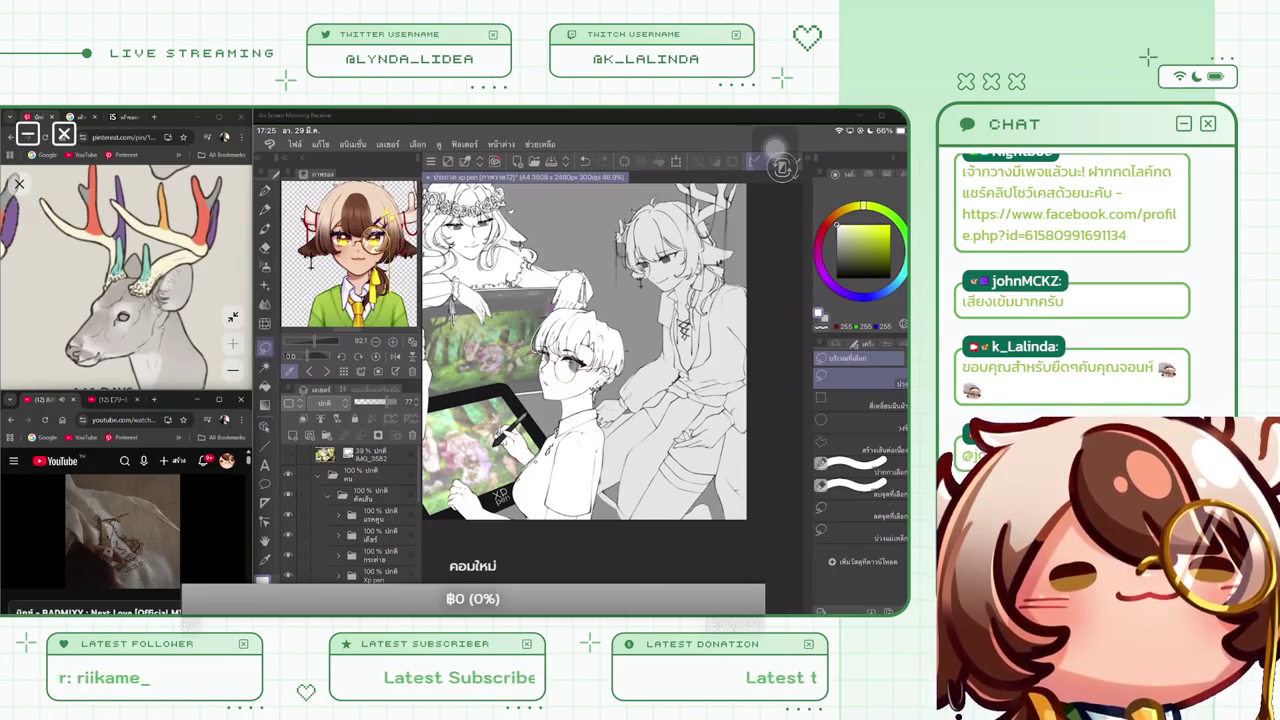
scroll(584, 350, up, 2)
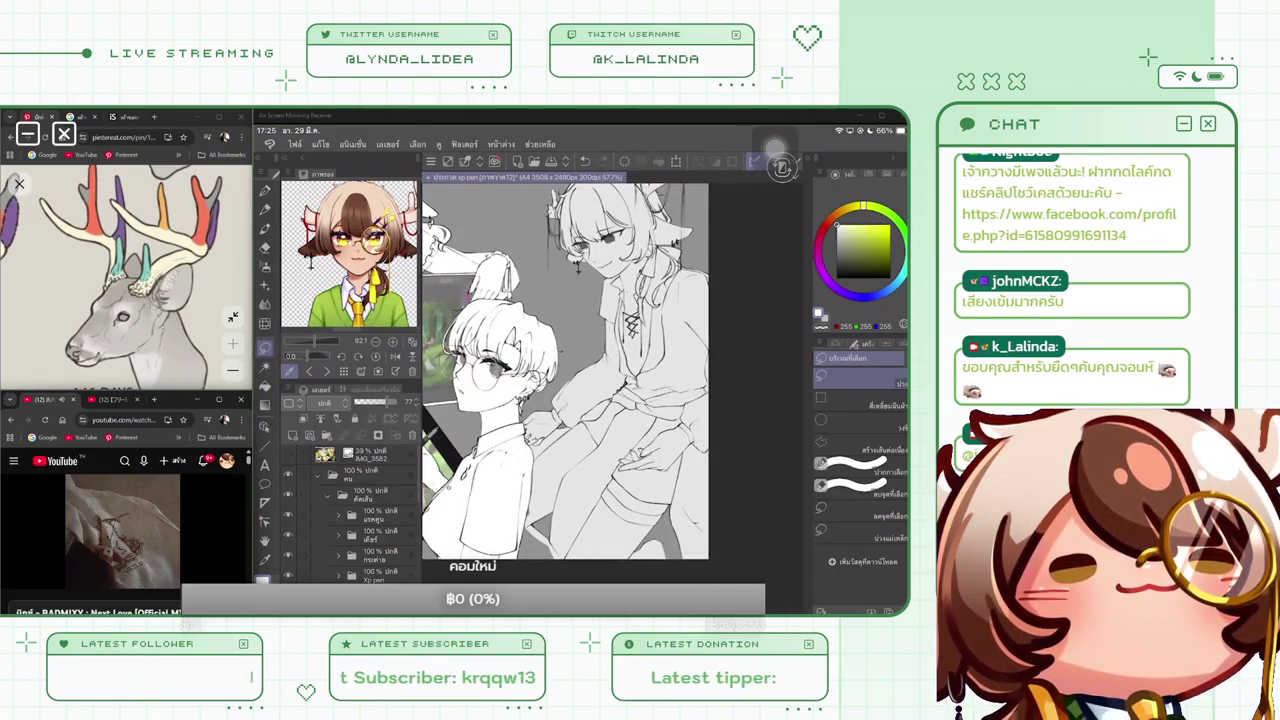
scroll(360, 510, down, 3)
scroll(360, 510, down, 2)
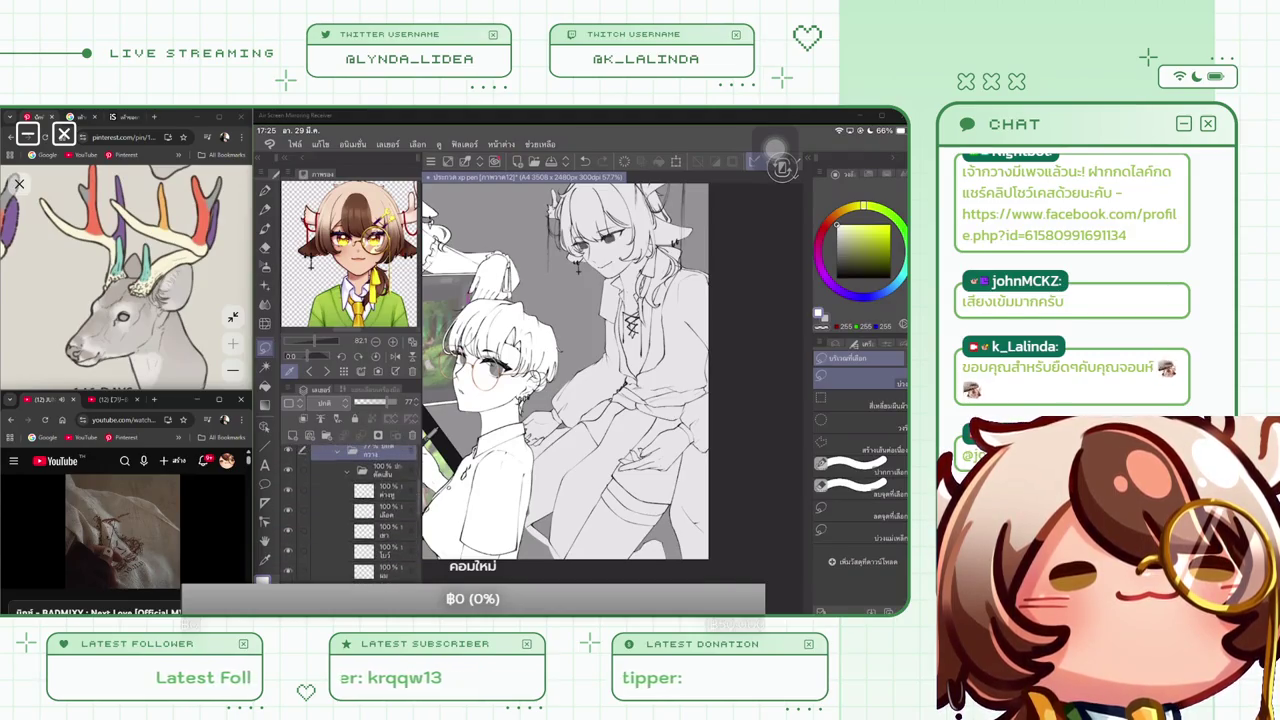
click(380, 510)
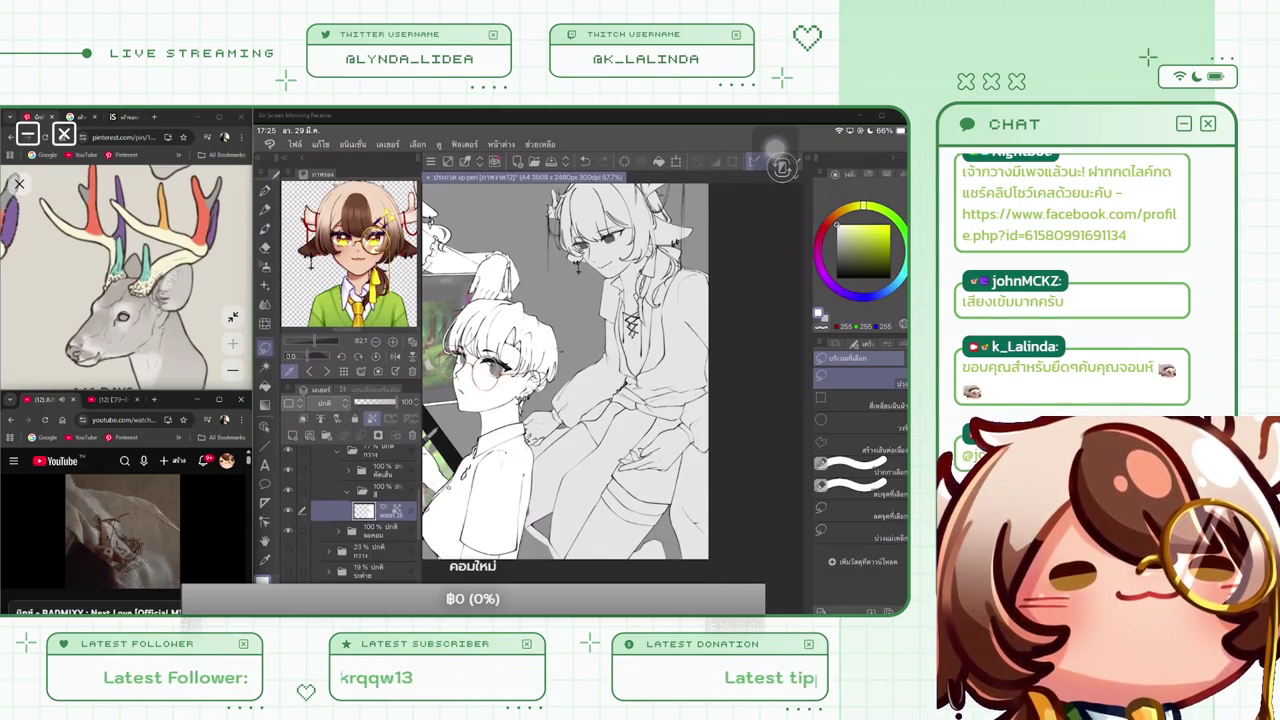
Set the 77% line-art layer to 100% opacity, select the layer below, and switch to the Pen
click(375, 466)
drag(384, 402, 410, 402)
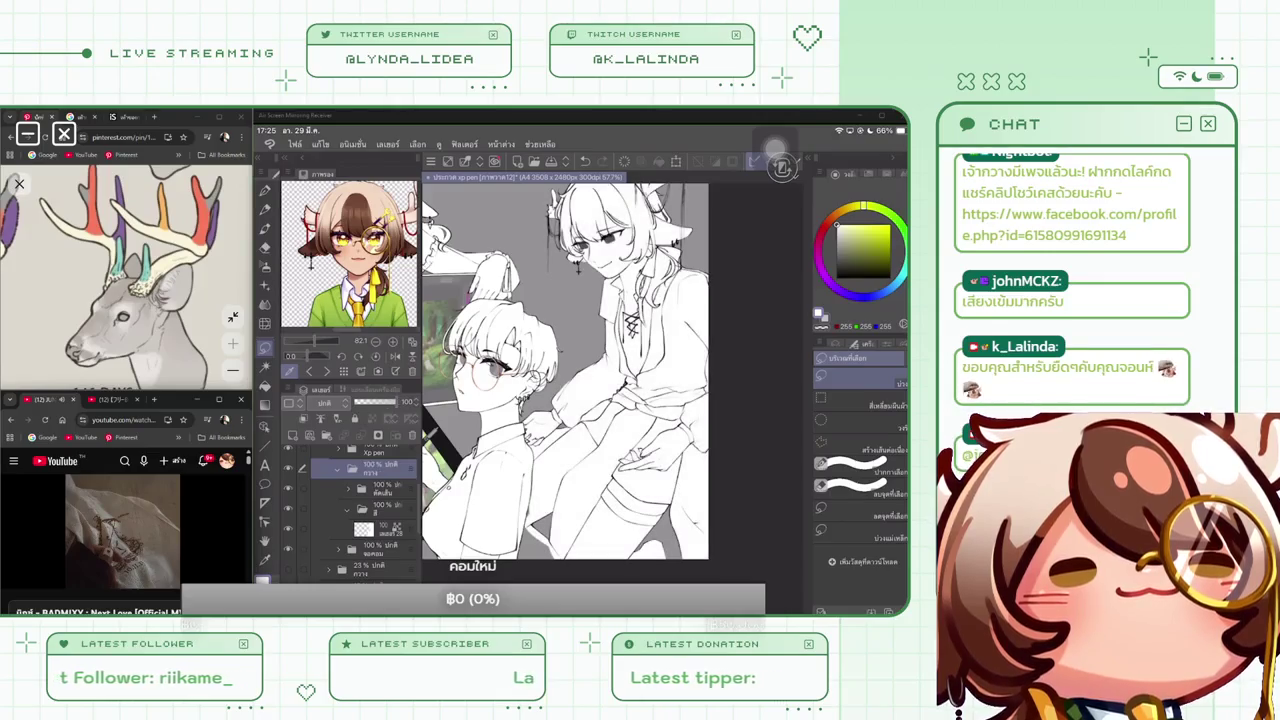
click(385, 529)
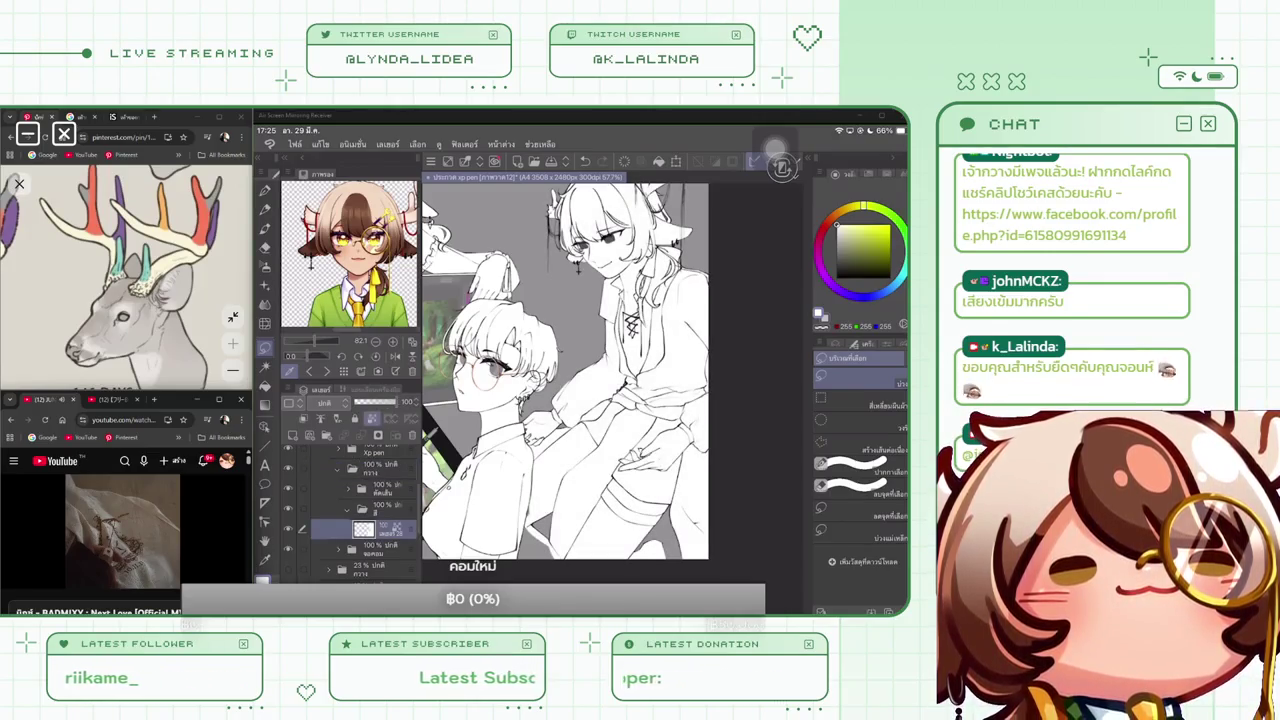
key(p)
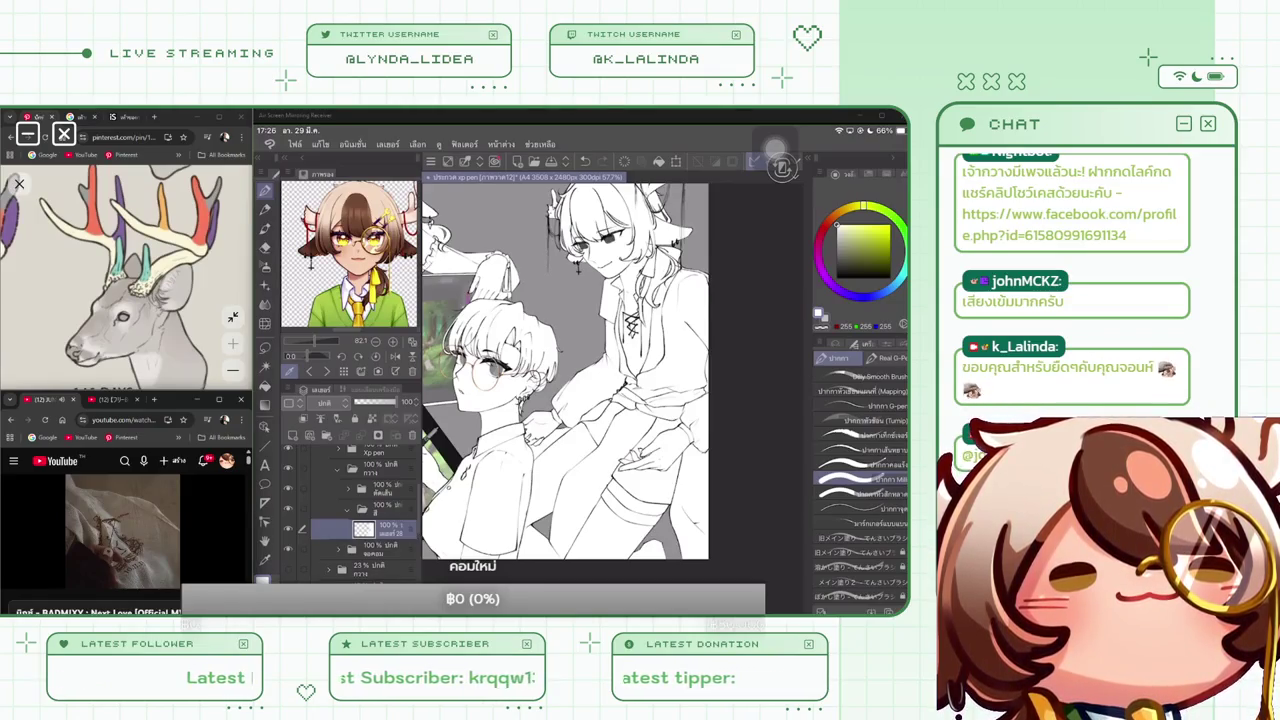
Rename the newly created layer folder to 'ร่าง'
scroll(590, 380, down, 5)
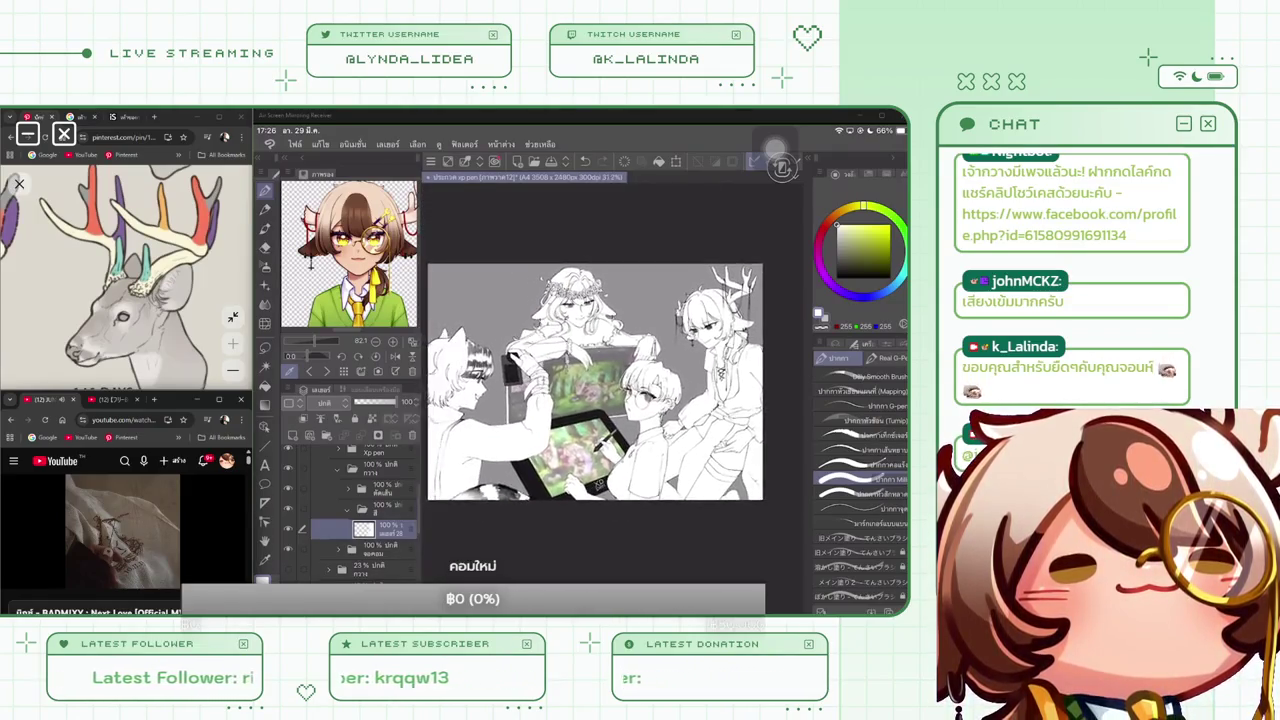
scroll(596, 382, down, 1)
scroll(350, 510, down, 5)
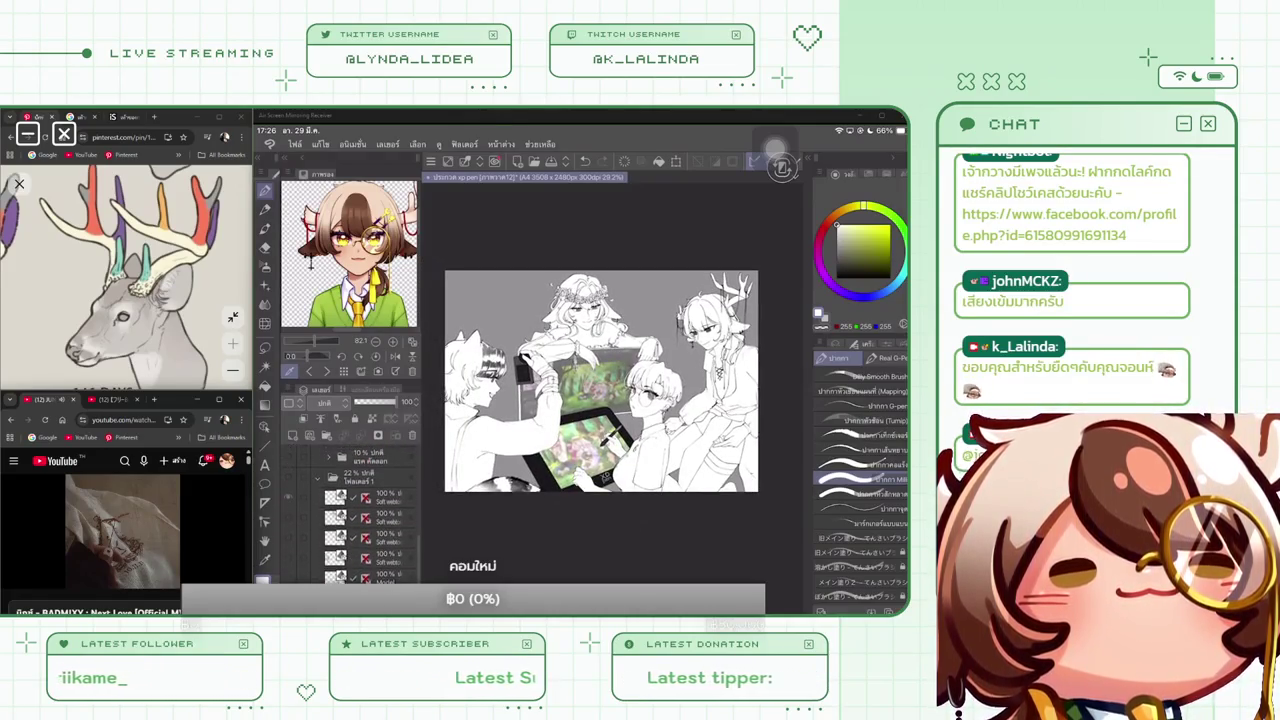
scroll(350, 510, up, 5)
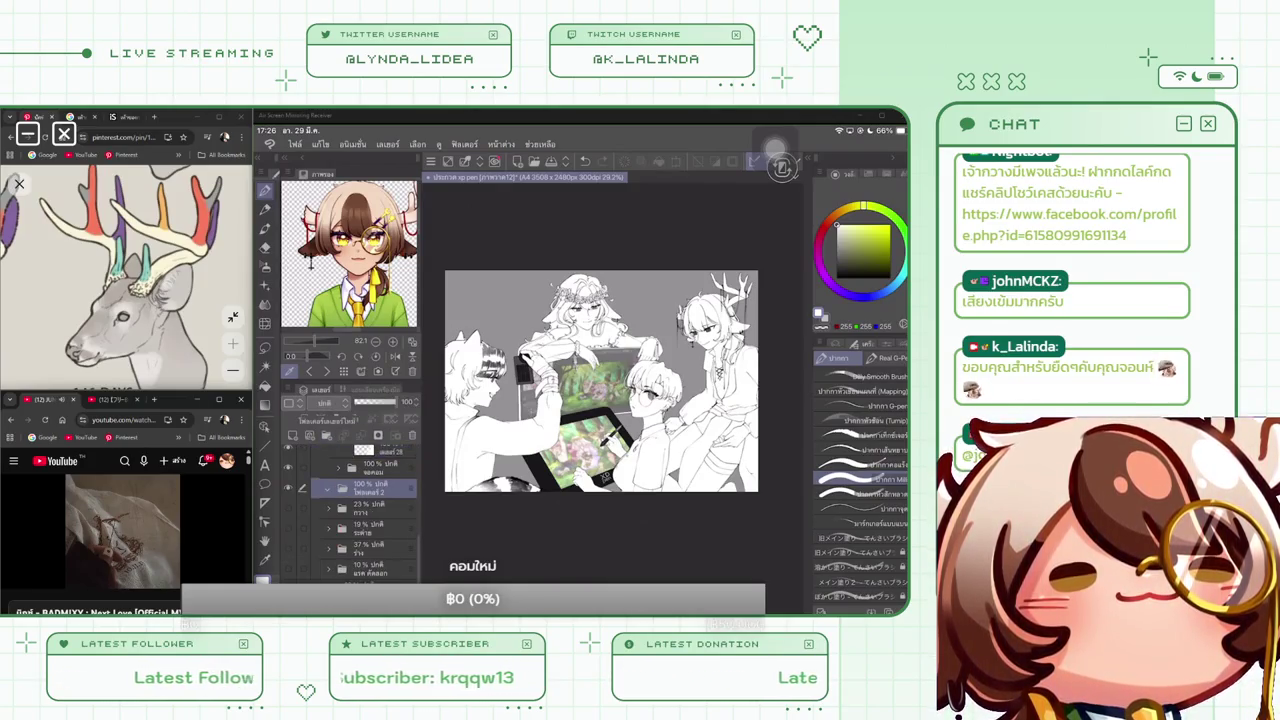
double_click(370, 488)
text(ร่าง)
key(Return)
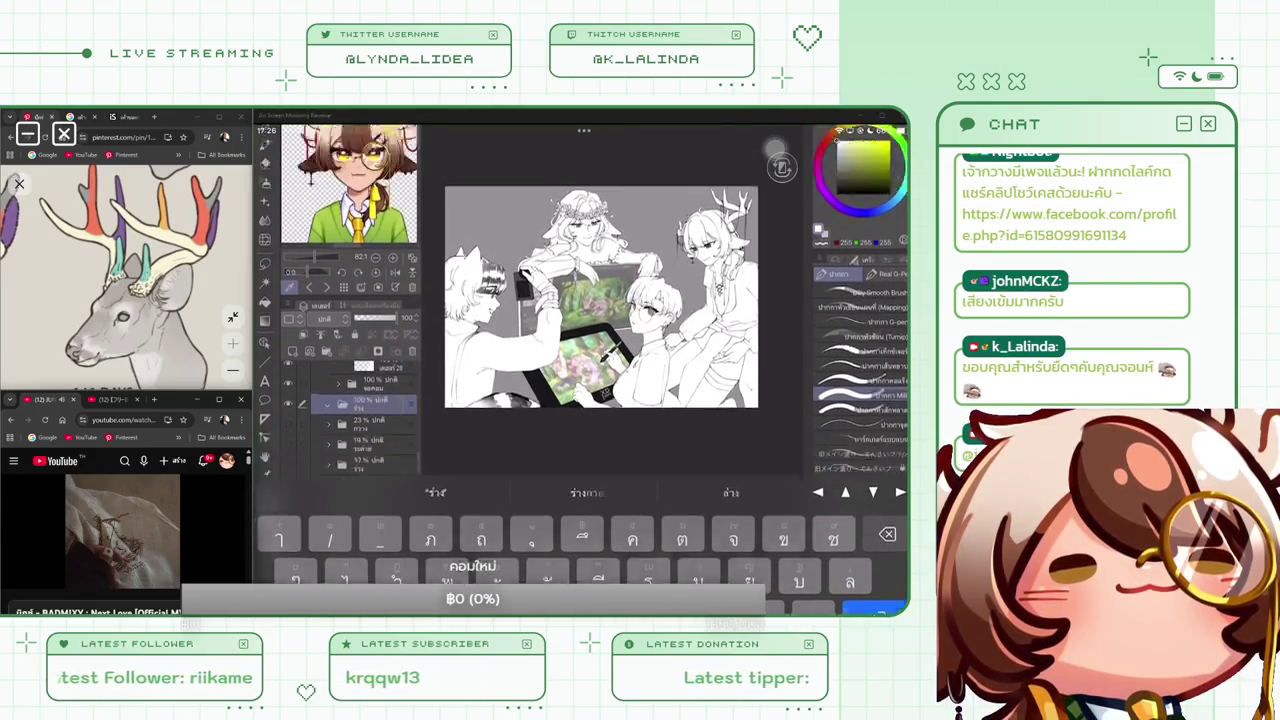
Move the sketch layers into the ร่าง folder and expand it to list them
drag(360, 540, 360, 488)
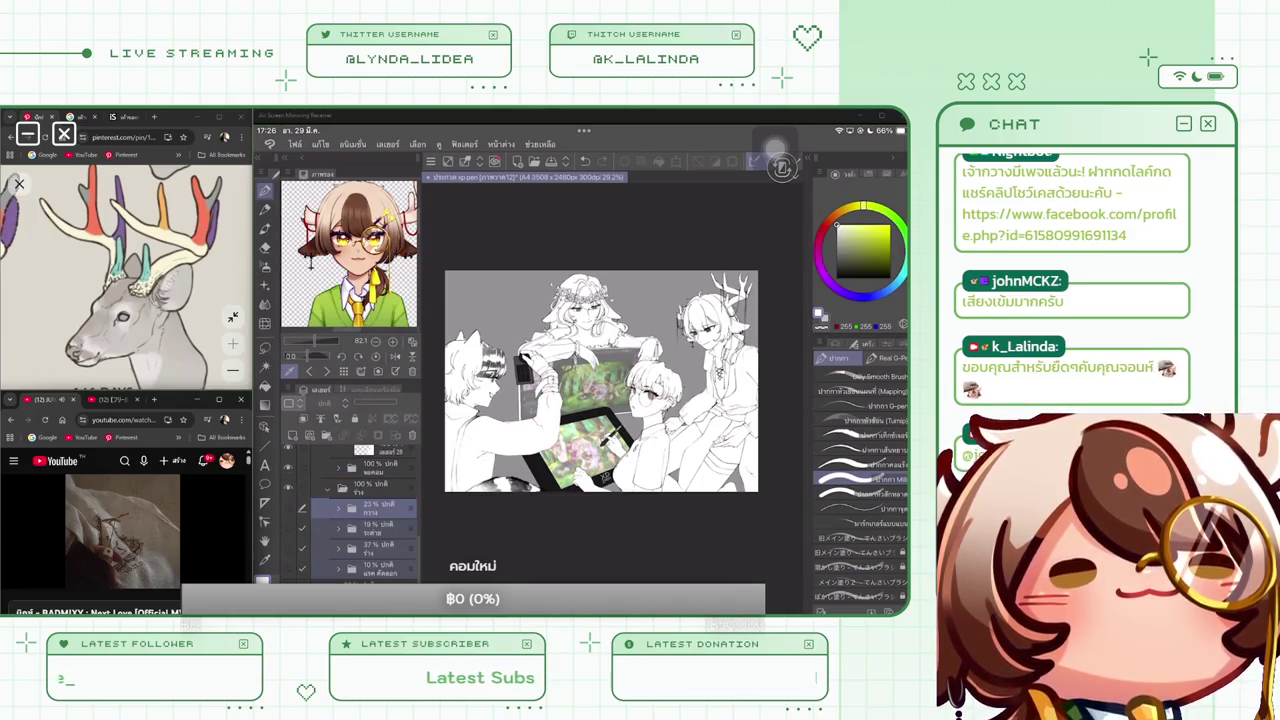
click(365, 548)
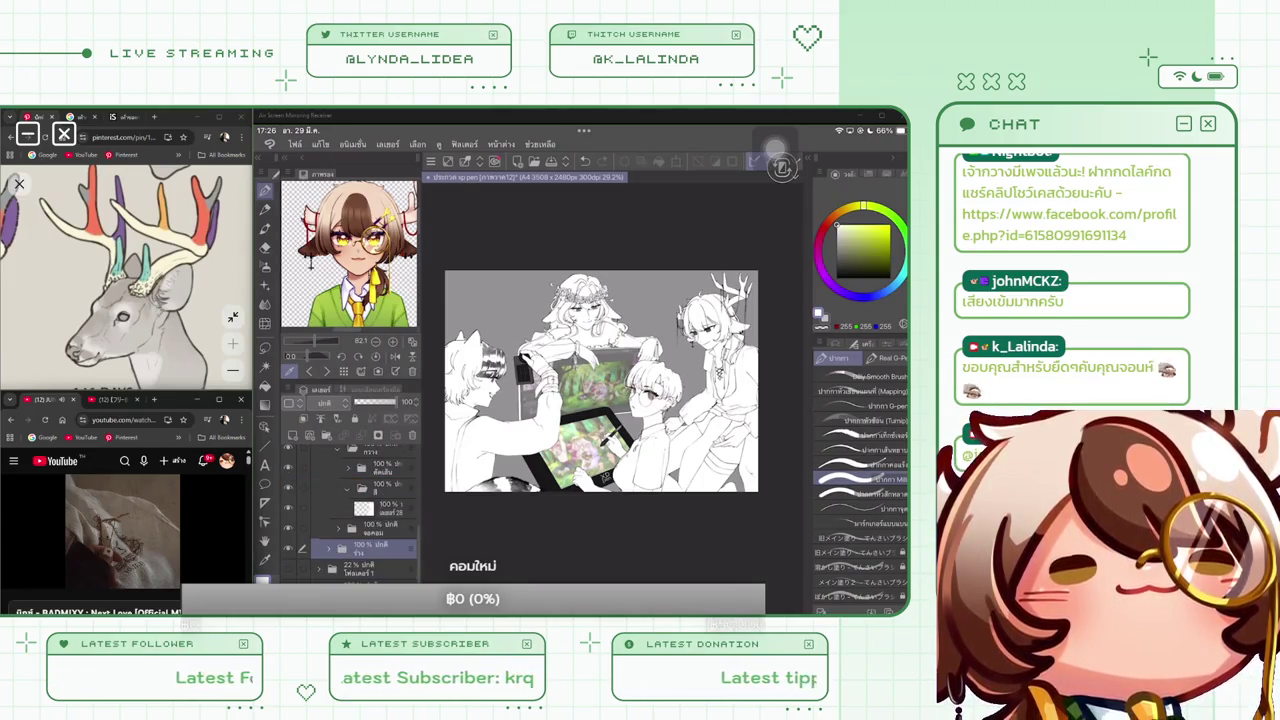
click(342, 548)
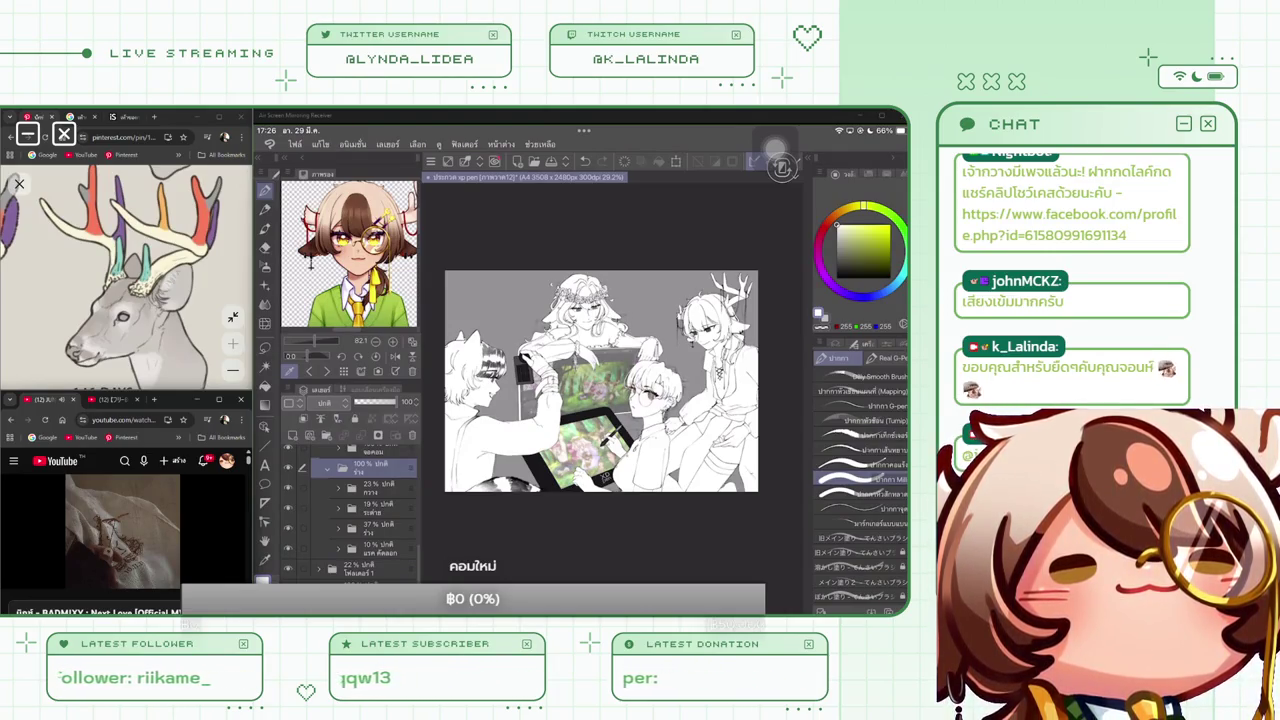
click(365, 548)
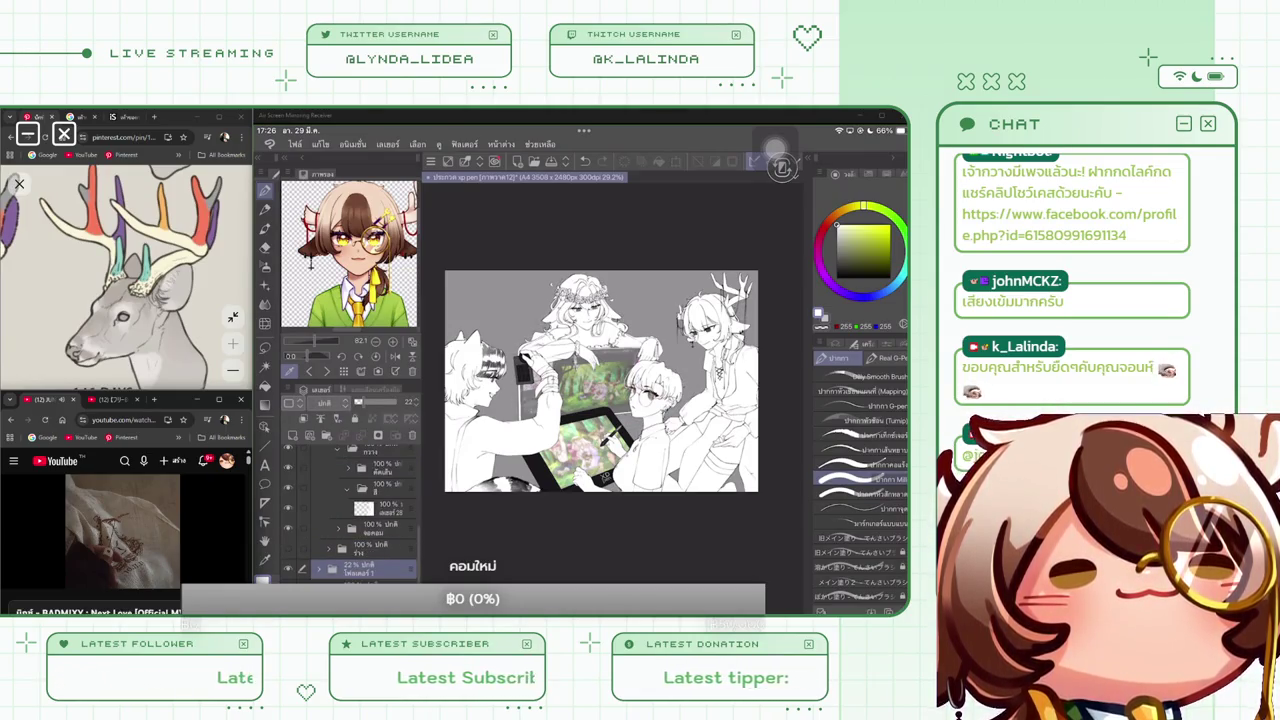
click(333, 548)
scroll(350, 510, up, 3)
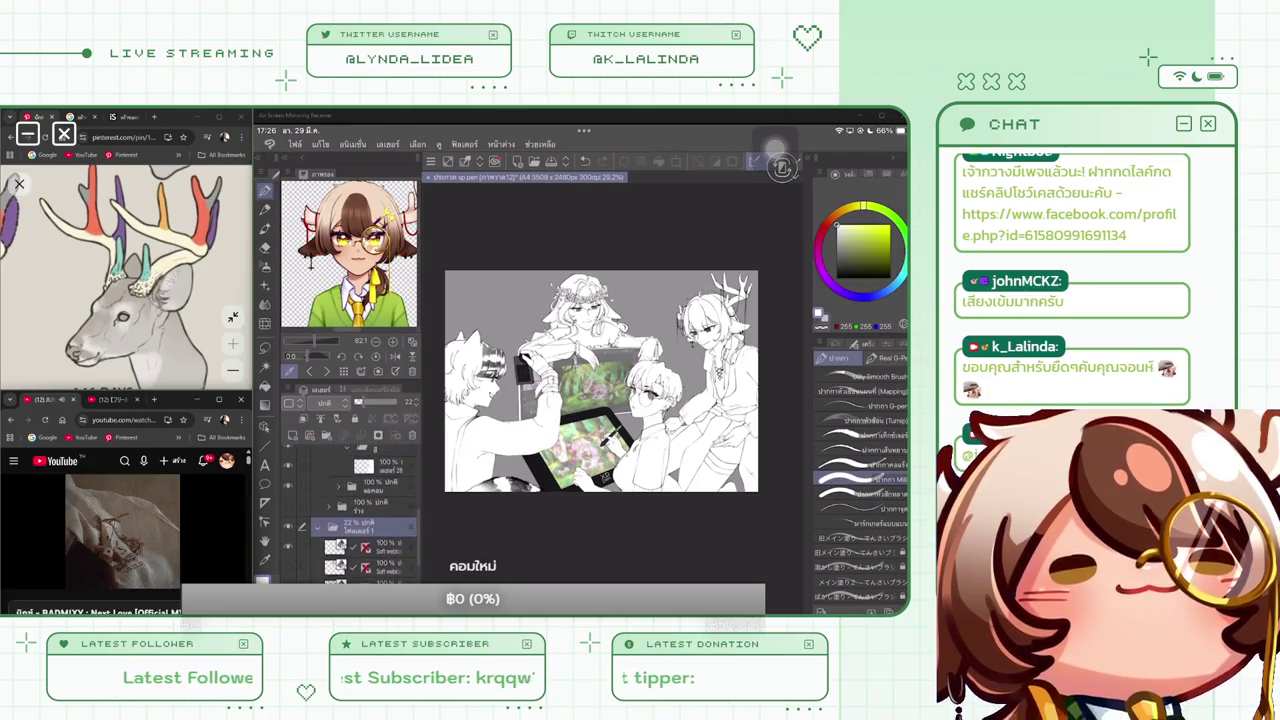
Scroll through the Sub View's grid of numbered reference thumbnails
scroll(350, 510, up, 1)
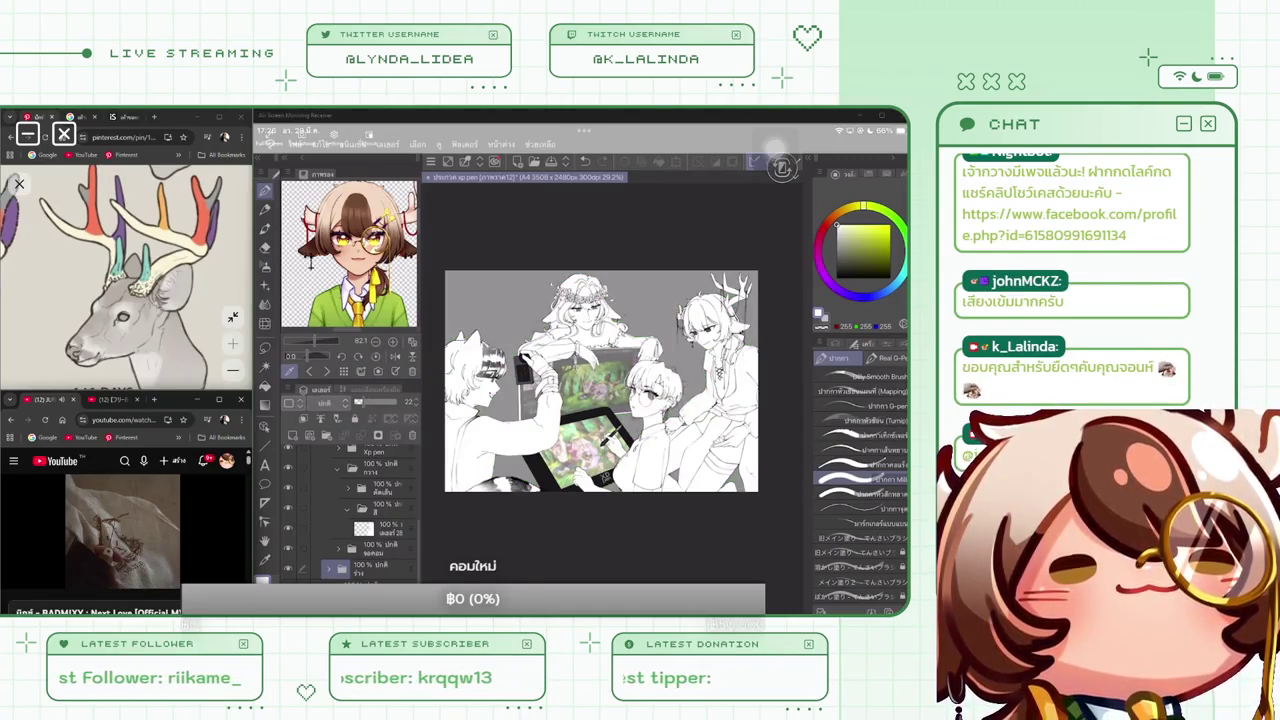
scroll(658, 400, down, 1)
scroll(658, 400, down, 1)
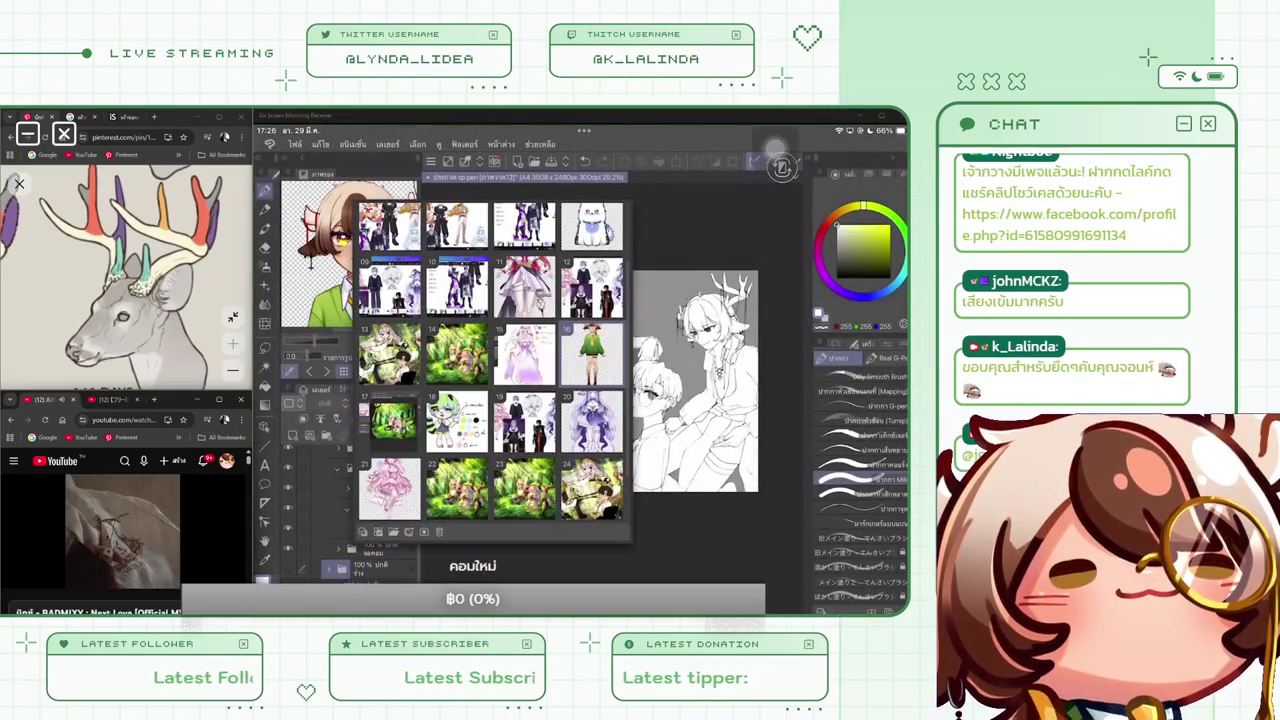
Show thumbnail 13, the green forest illustration, as the sub view reference
click(390, 352)
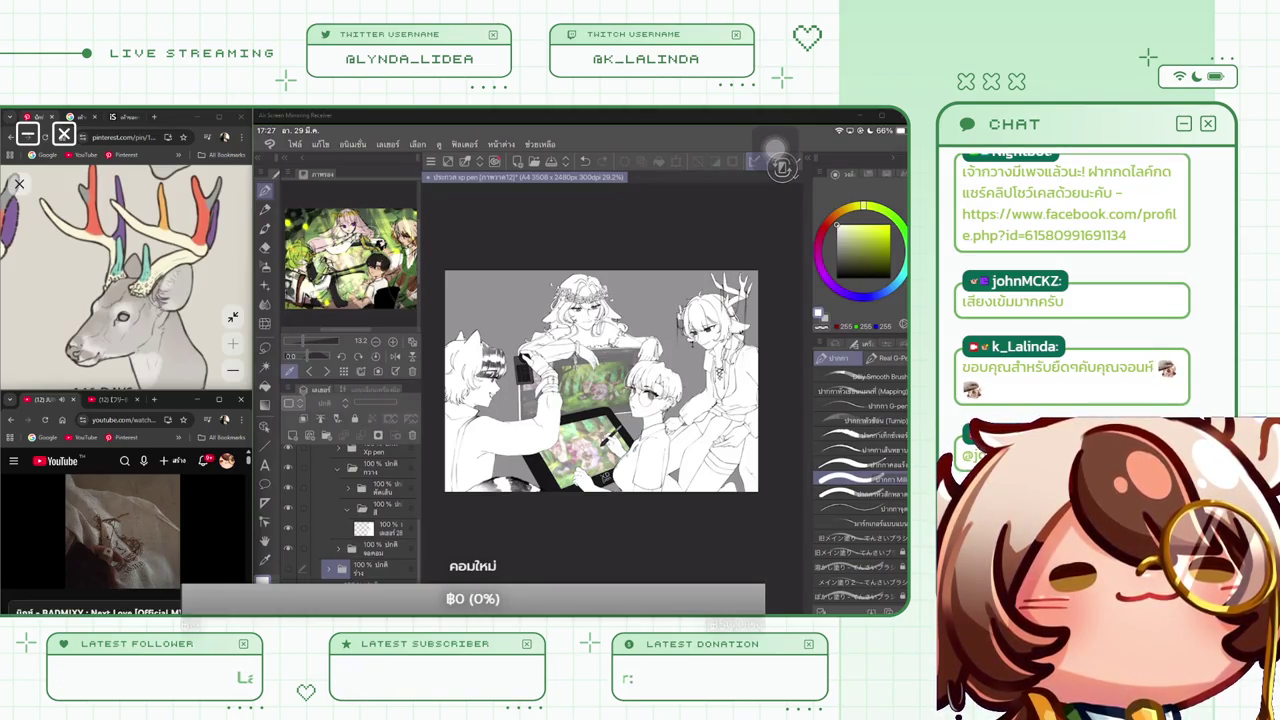
scroll(350, 510, up, 2)
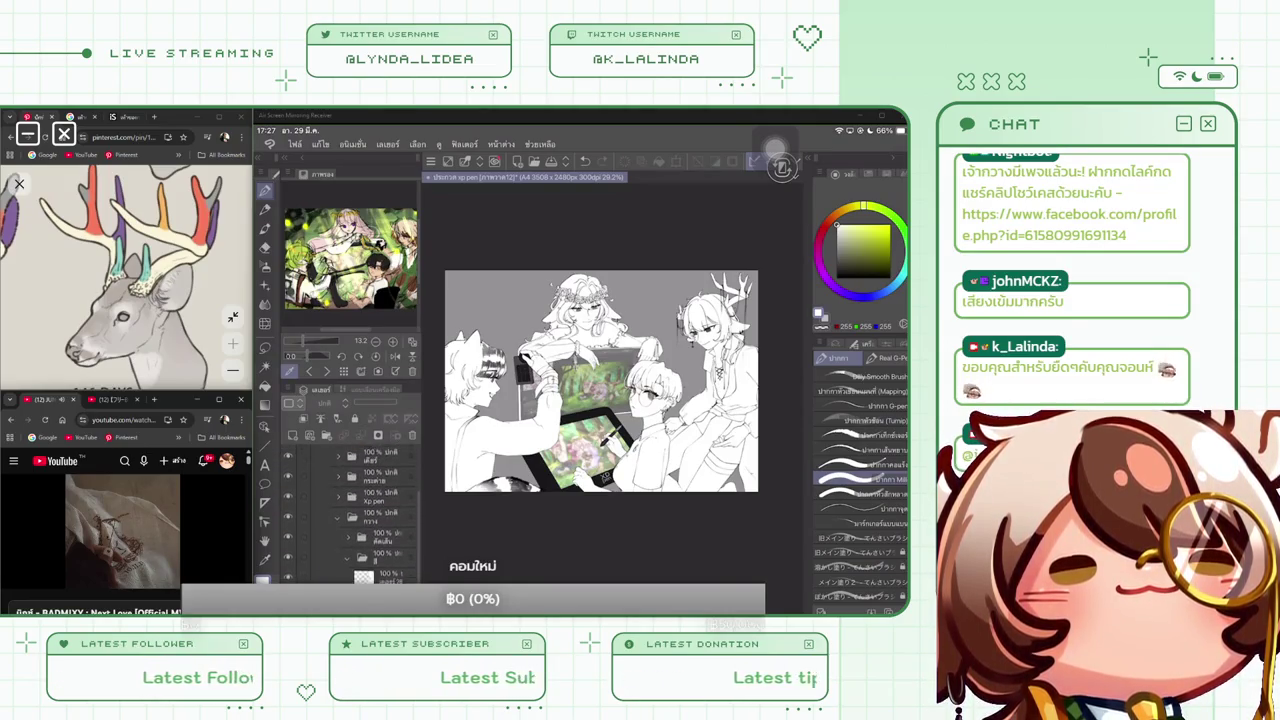
Expand the character's folder to reveal the two colour layers inside
scroll(350, 510, down, 1)
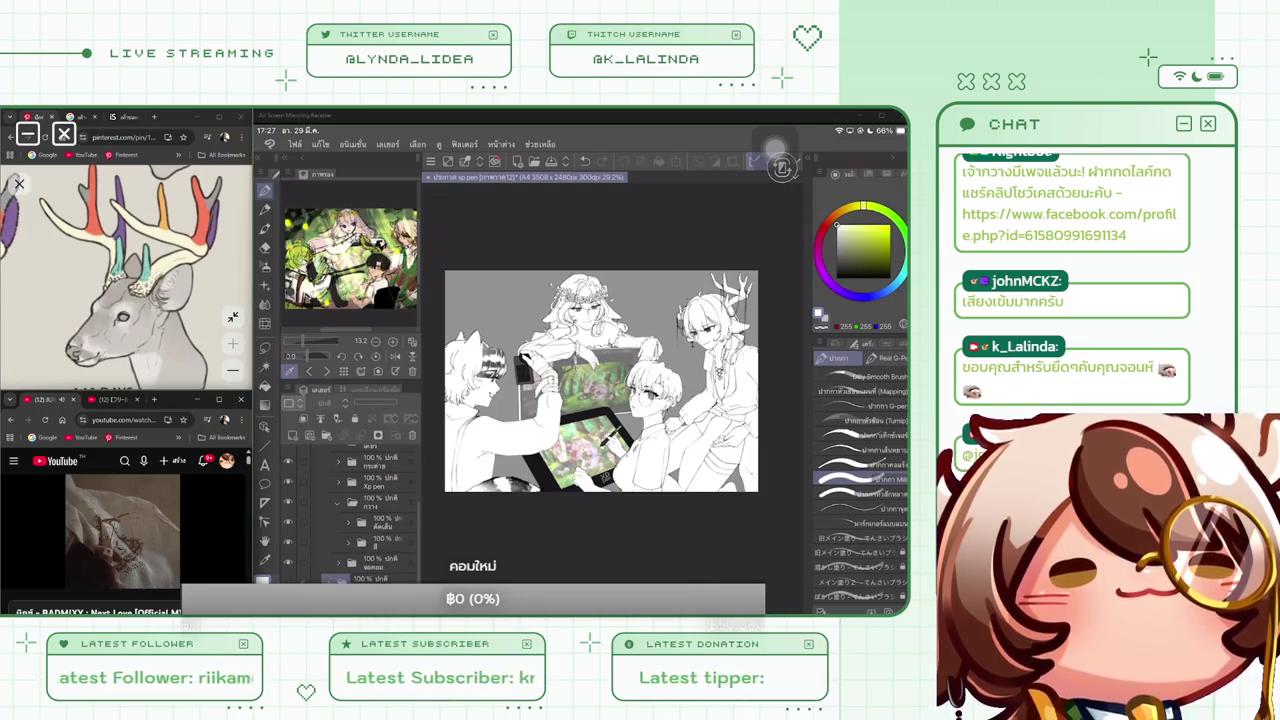
scroll(350, 510, up, 1)
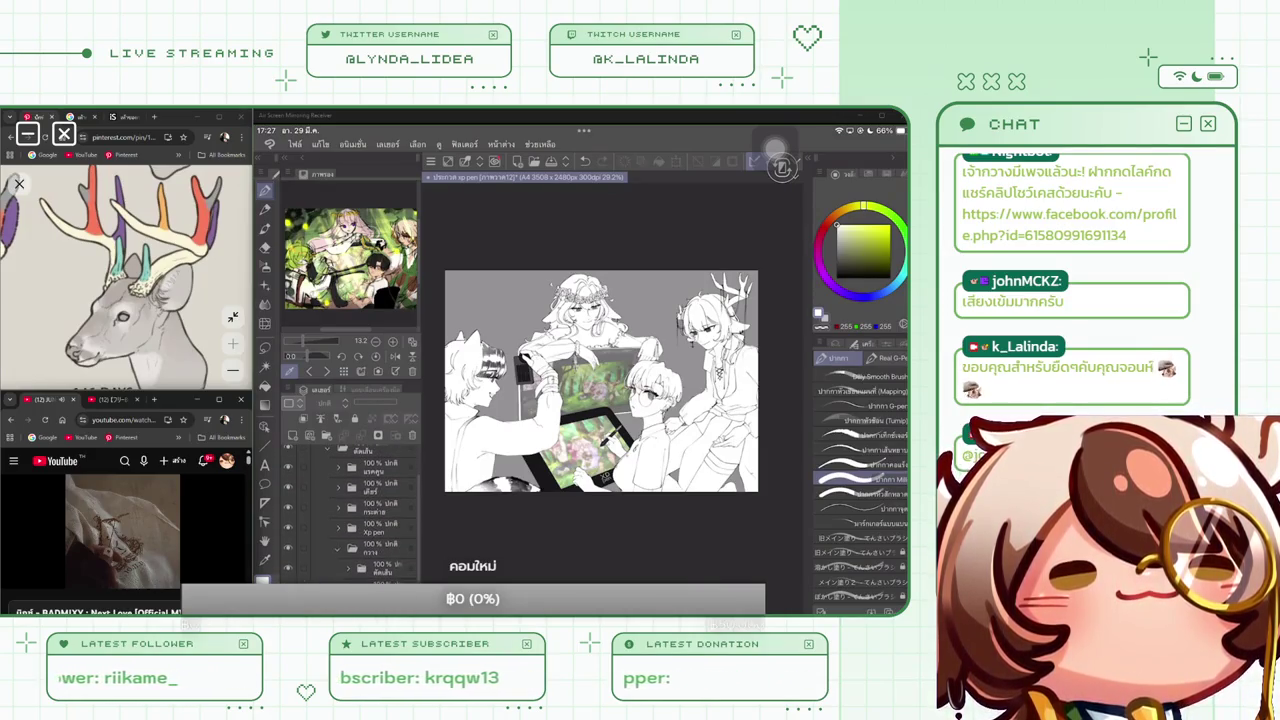
click(338, 465)
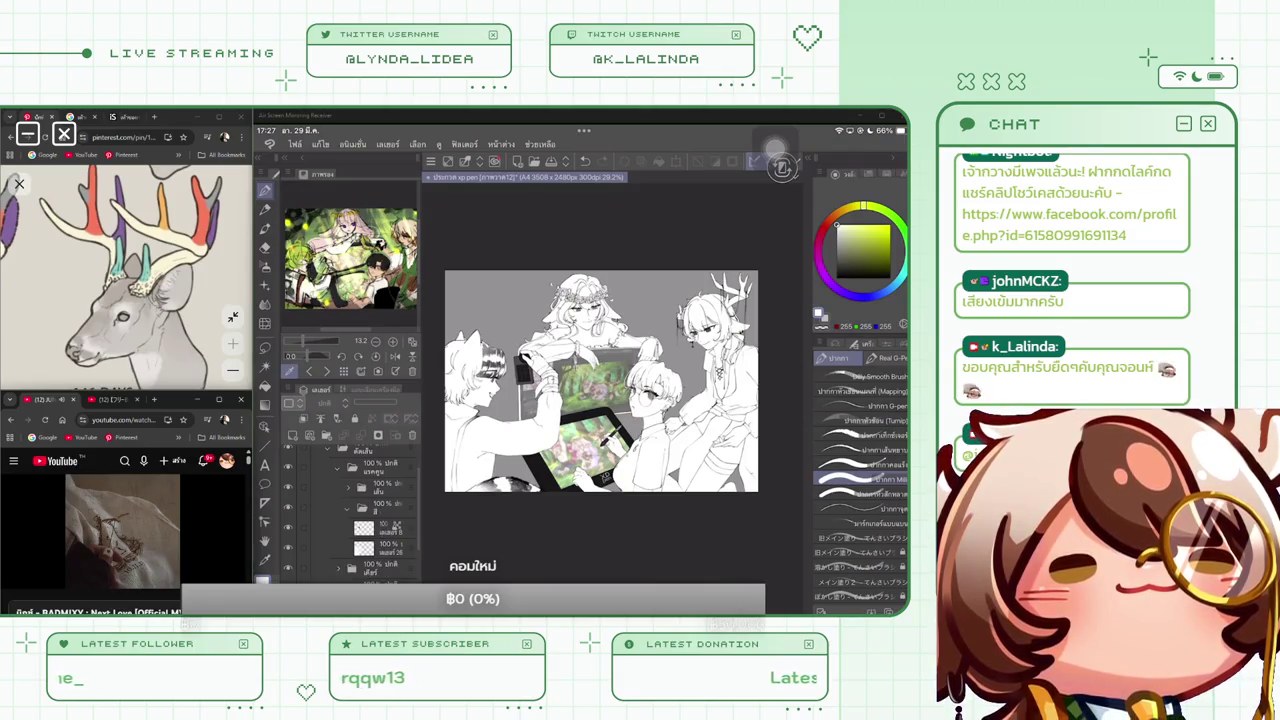
click(361, 488)
click(380, 528)
click(348, 508)
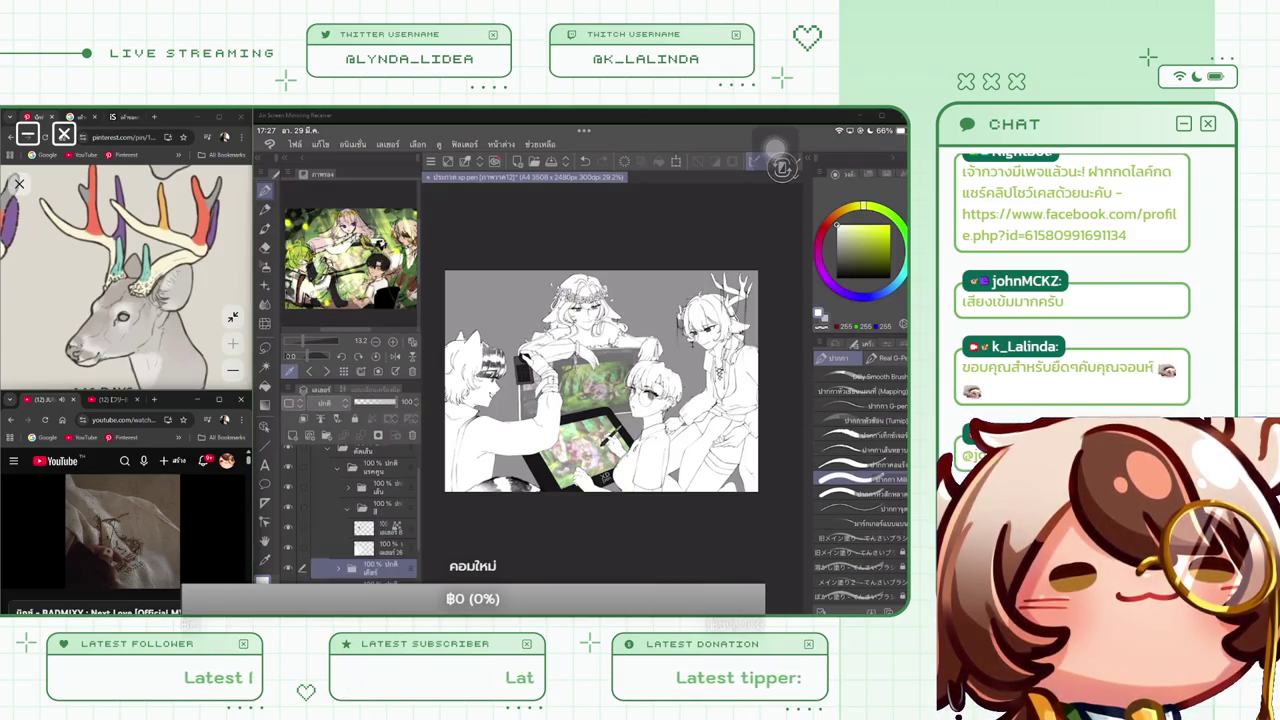
Rename a layer in the folder, then add a blank layer above เลเยอร์ 26
double_click(385, 528)
text(ปุ่ม)
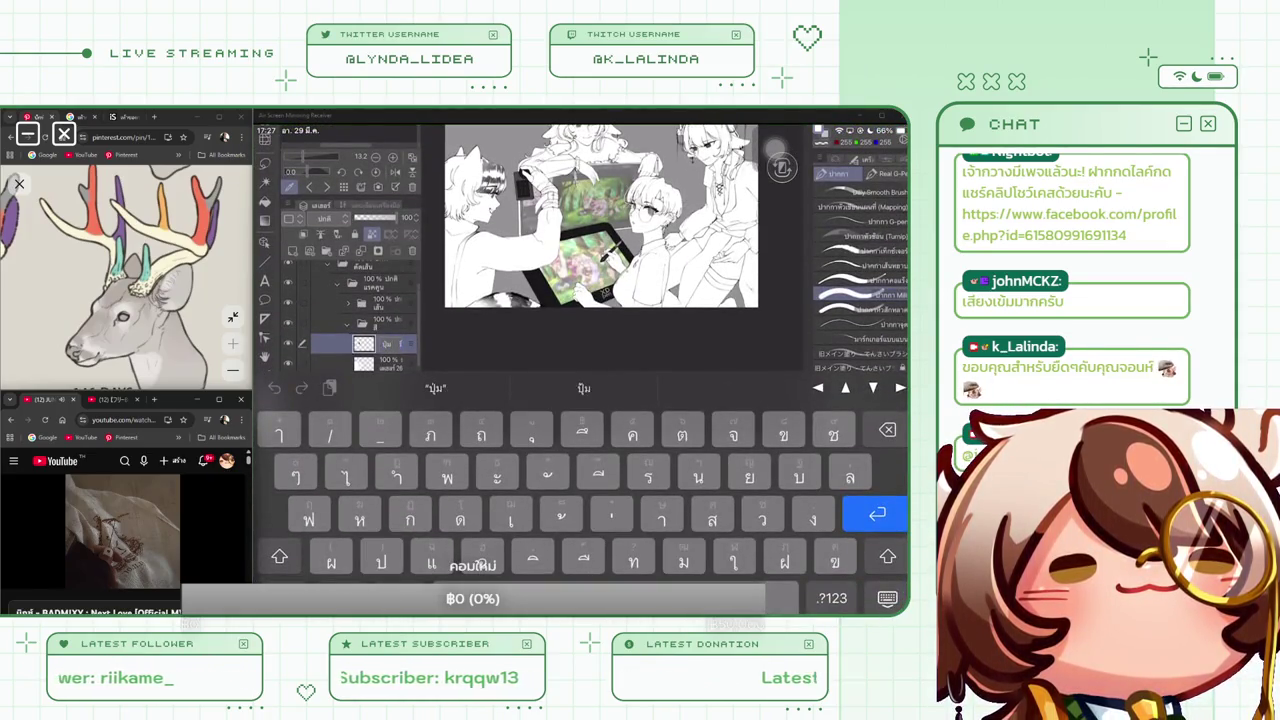
key(Return)
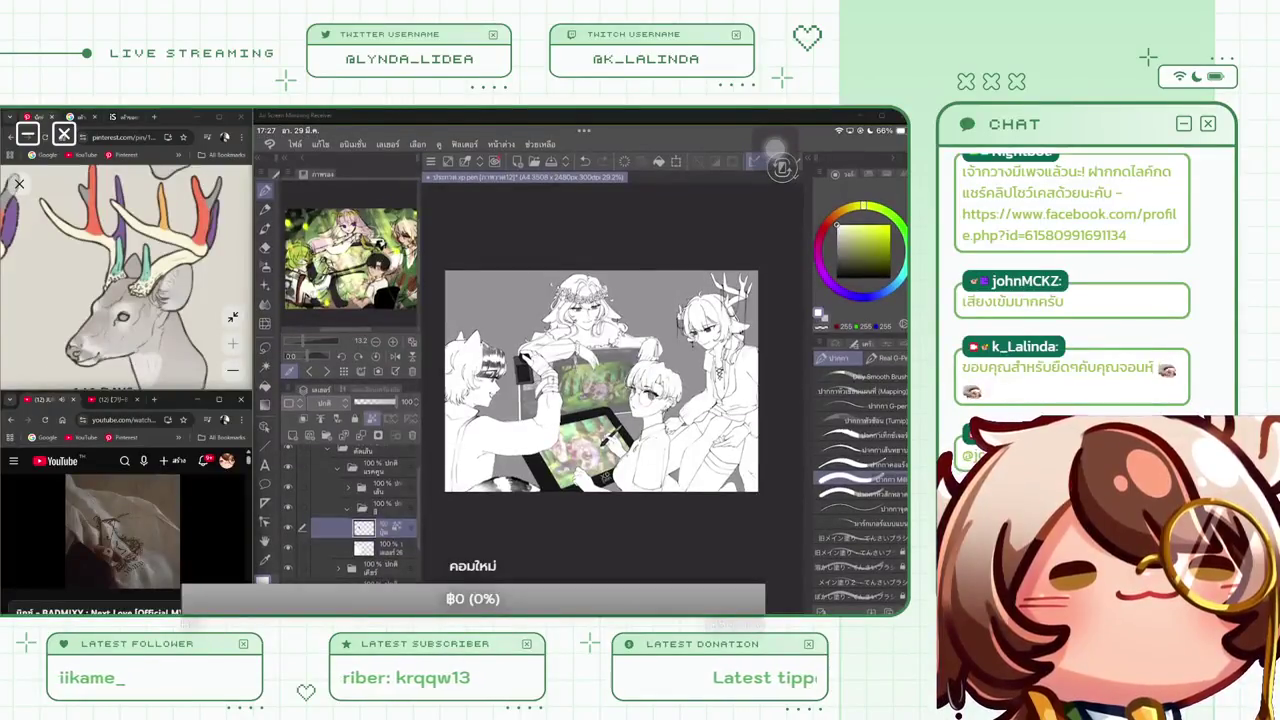
click(380, 543)
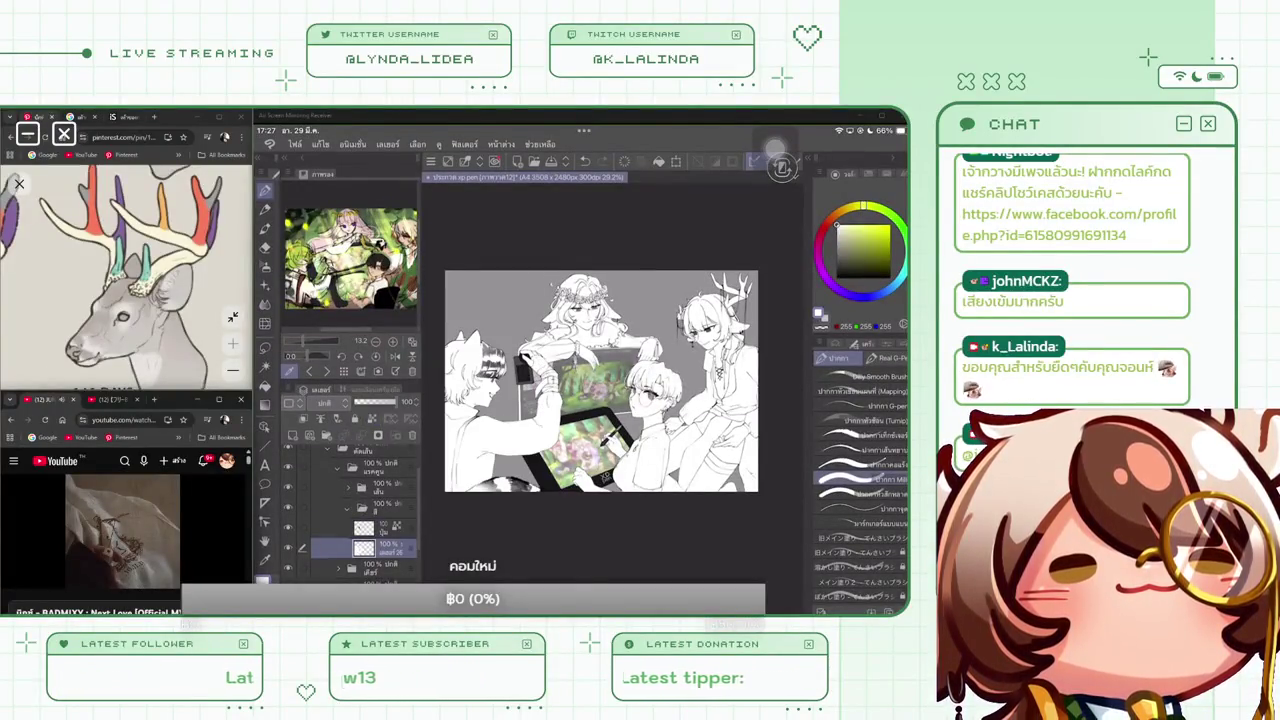
click(293, 435)
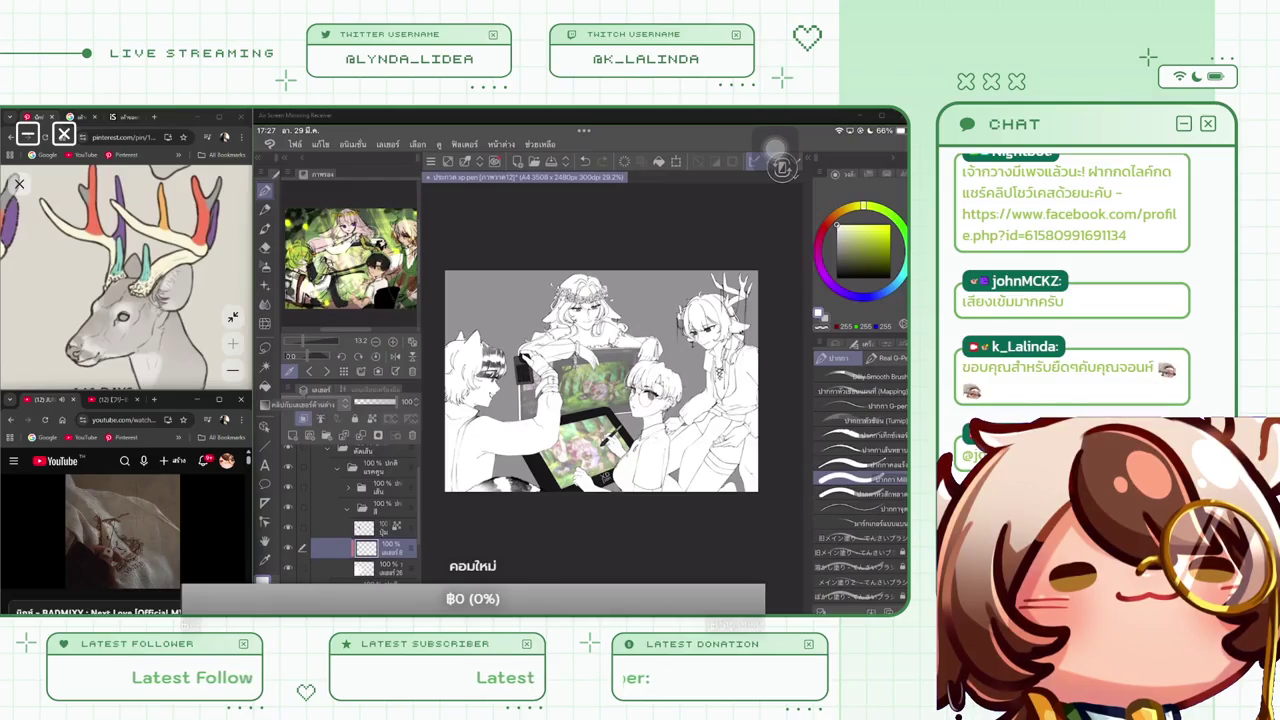
Load the green-haired chibi as reference and sample a light pink skin tone from it
click(344, 371)
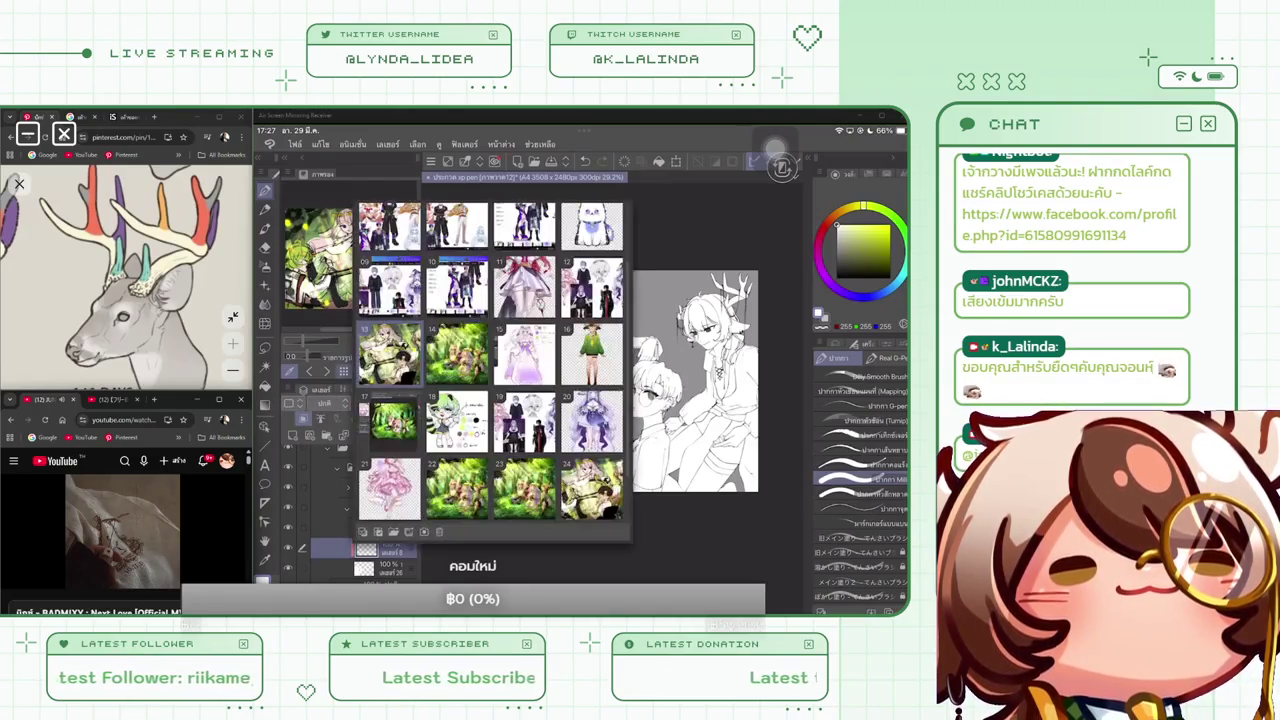
click(457, 422)
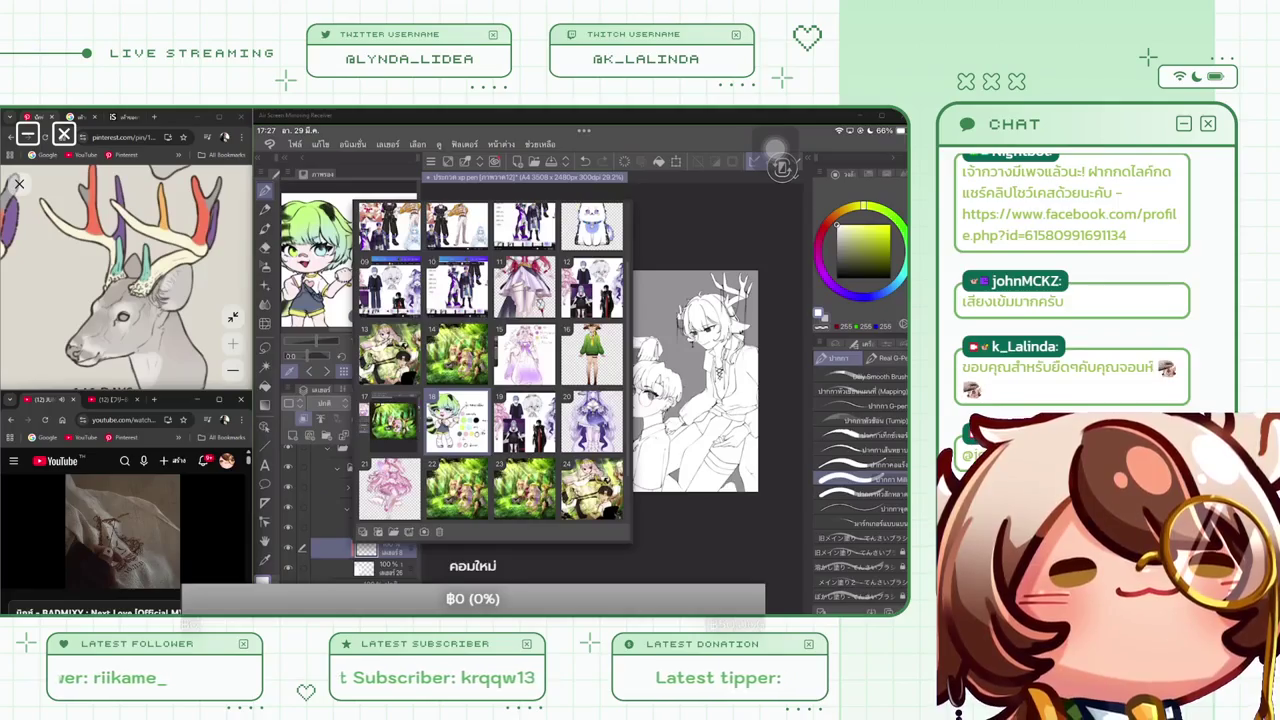
key(Escape)
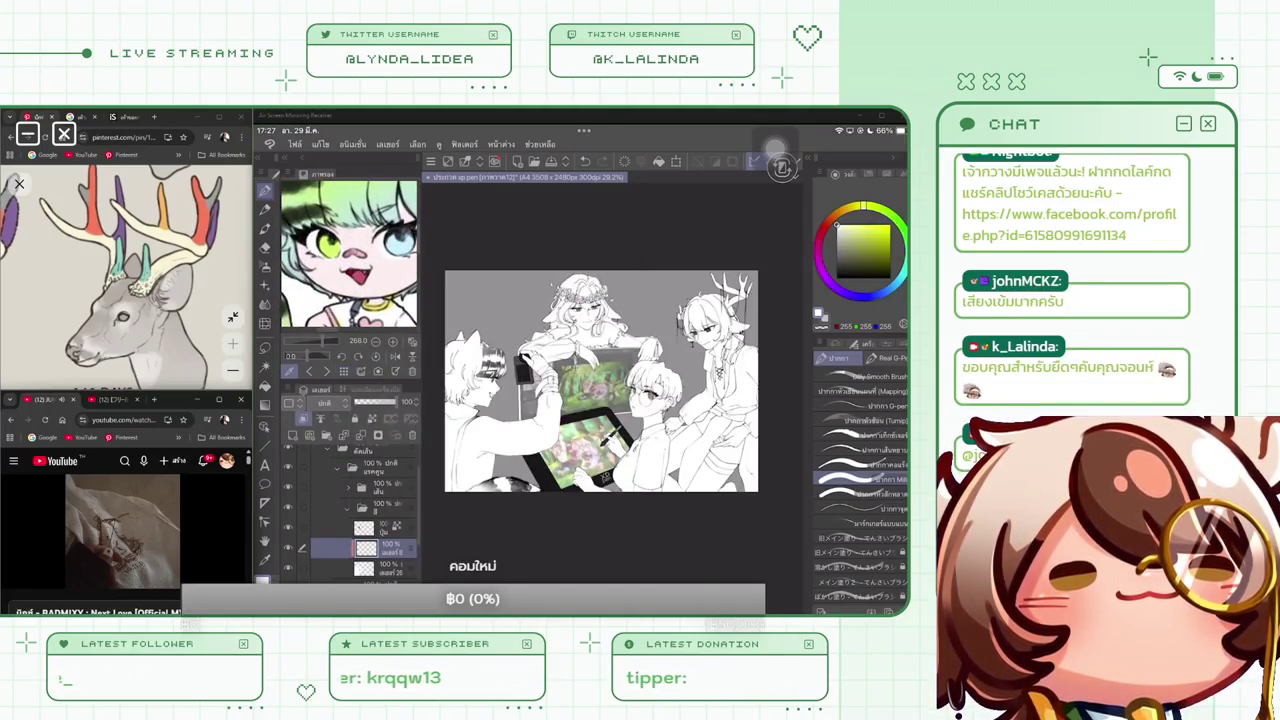
click(375, 290)
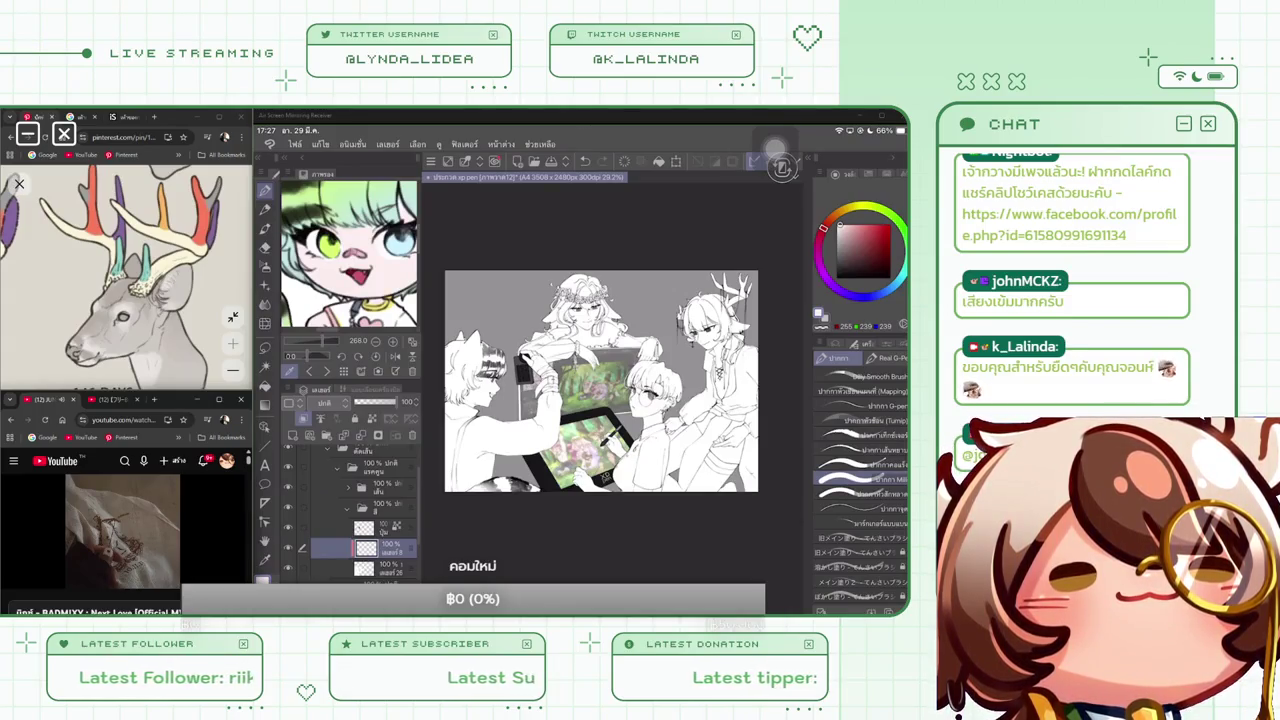
click(842, 219)
click(842, 222)
Paint pink shading and blush across the boy's face and cheeks
scroll(560, 380, up, 3)
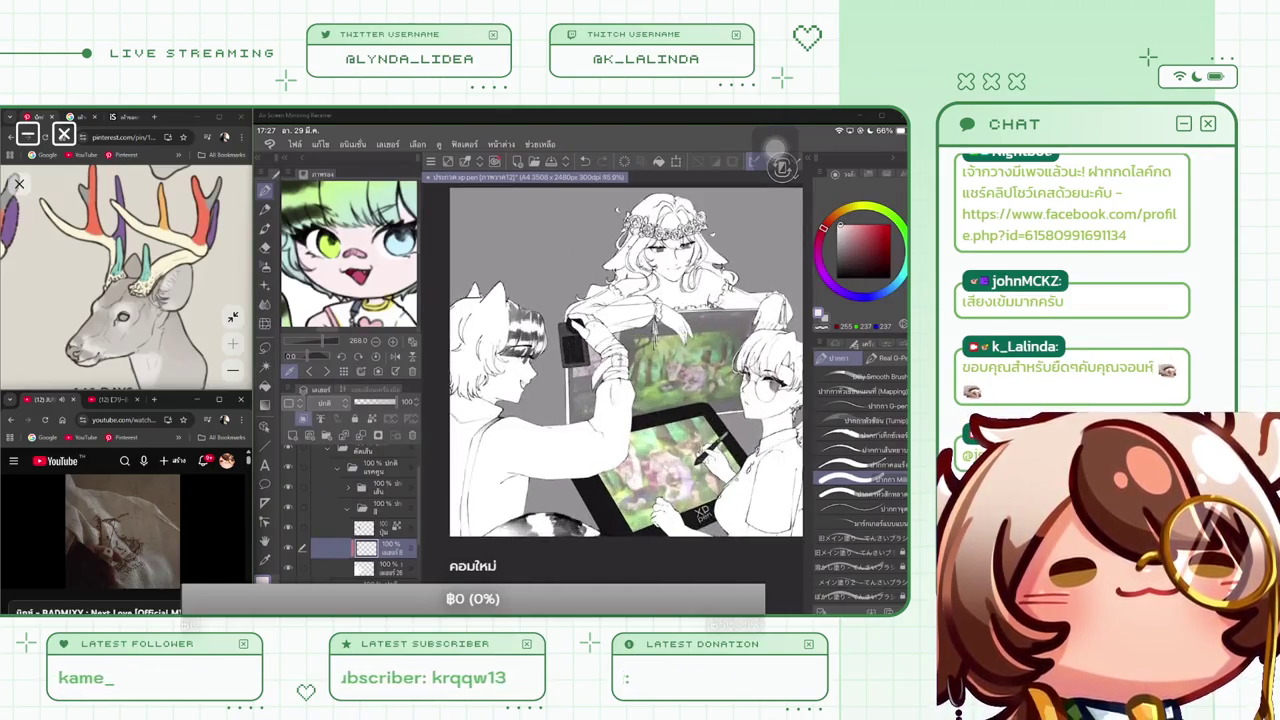
scroll(560, 380, up, 2)
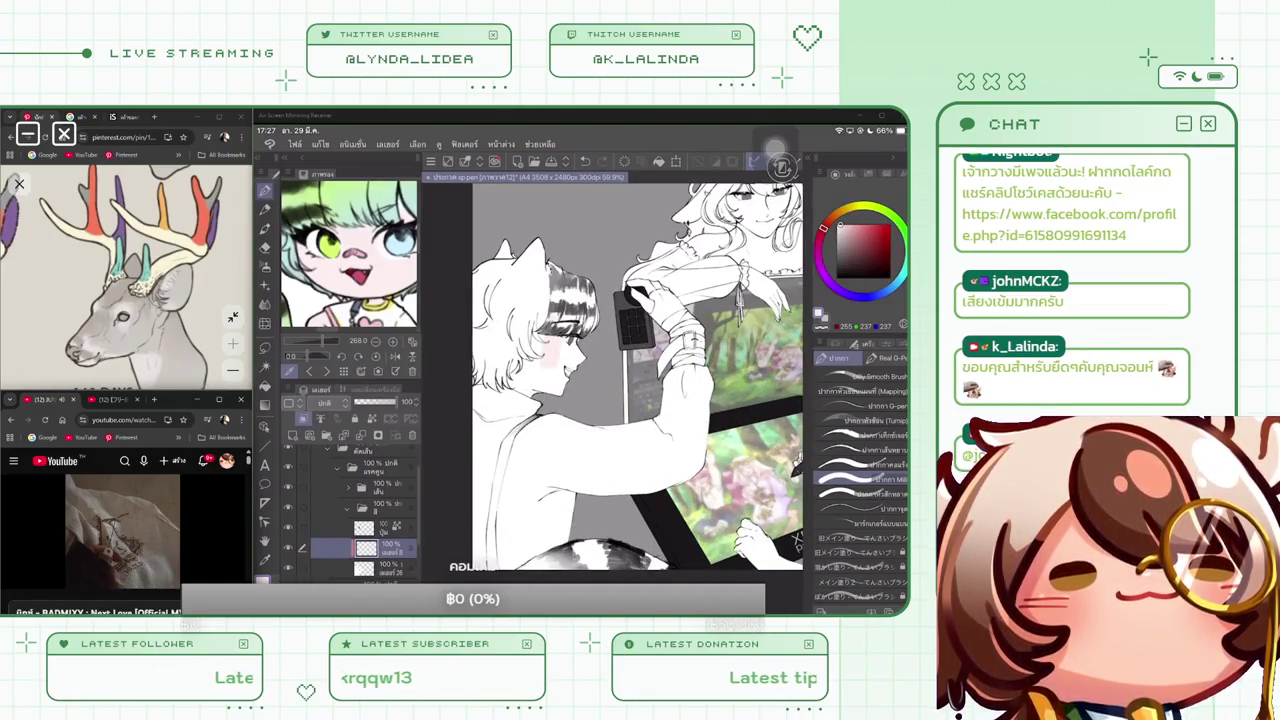
scroll(610, 390, up, 3)
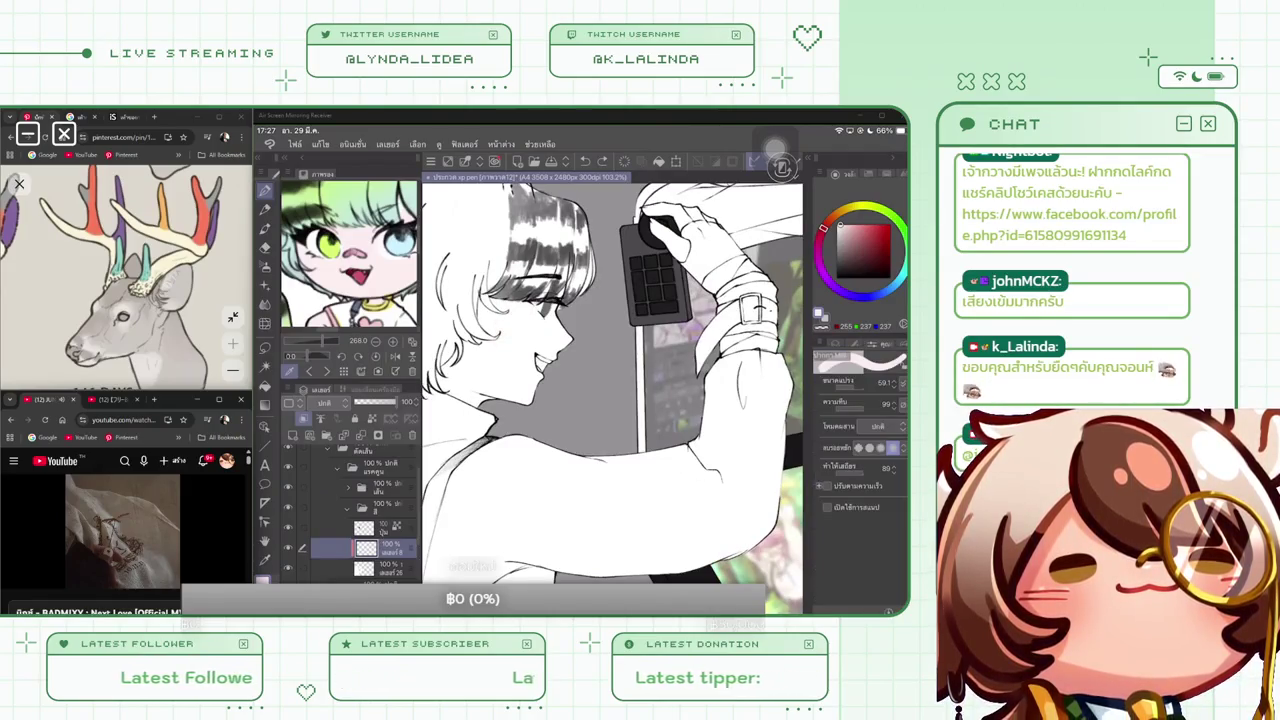
mouse_move(526, 262)
mouse_down()
mouse_move(550, 284)
mouse_move(552, 358)
mouse_move(564, 344)
mouse_up()
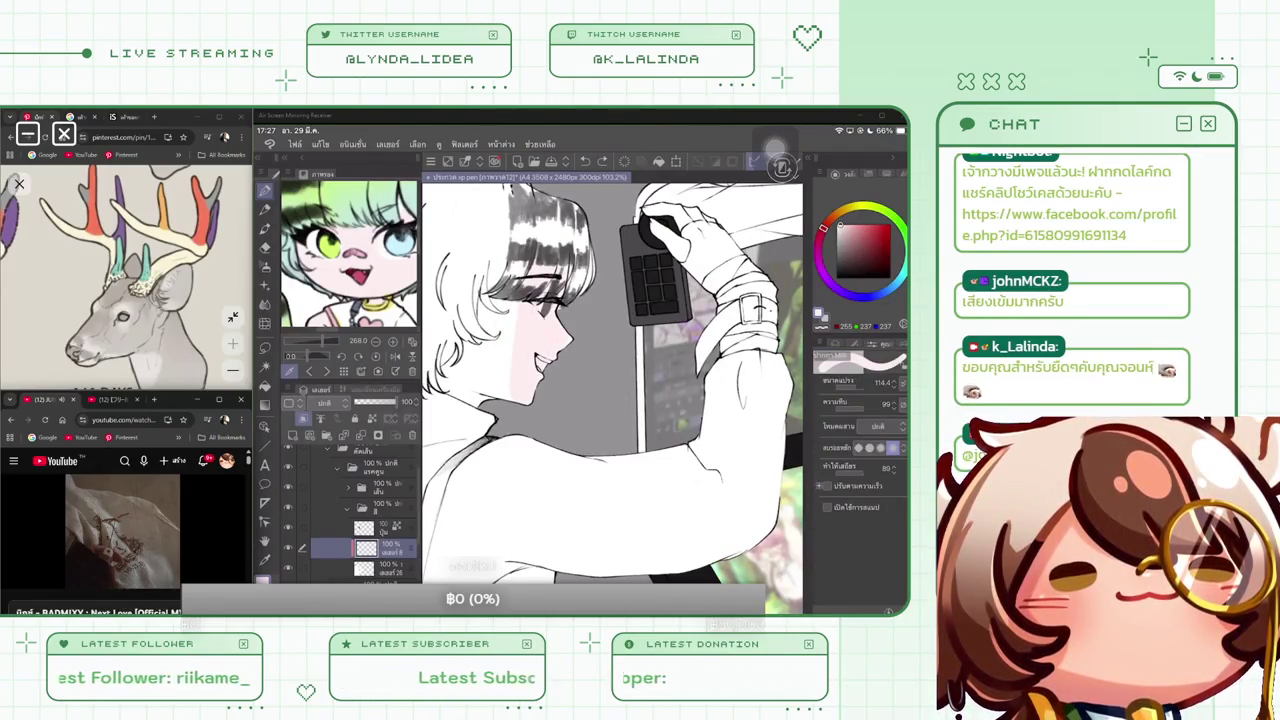
drag(514, 302, 498, 398)
drag(504, 312, 494, 390)
drag(506, 266, 492, 312)
drag(486, 298, 474, 400)
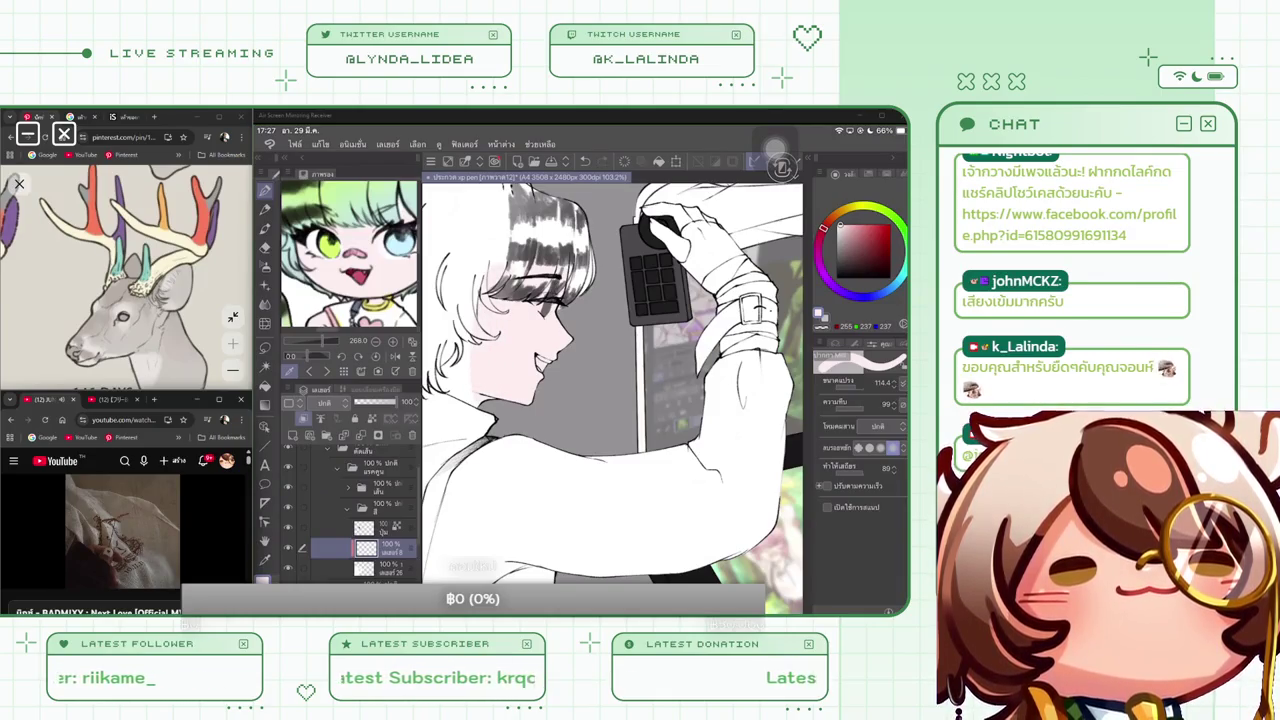
scroll(610, 390, down, 1)
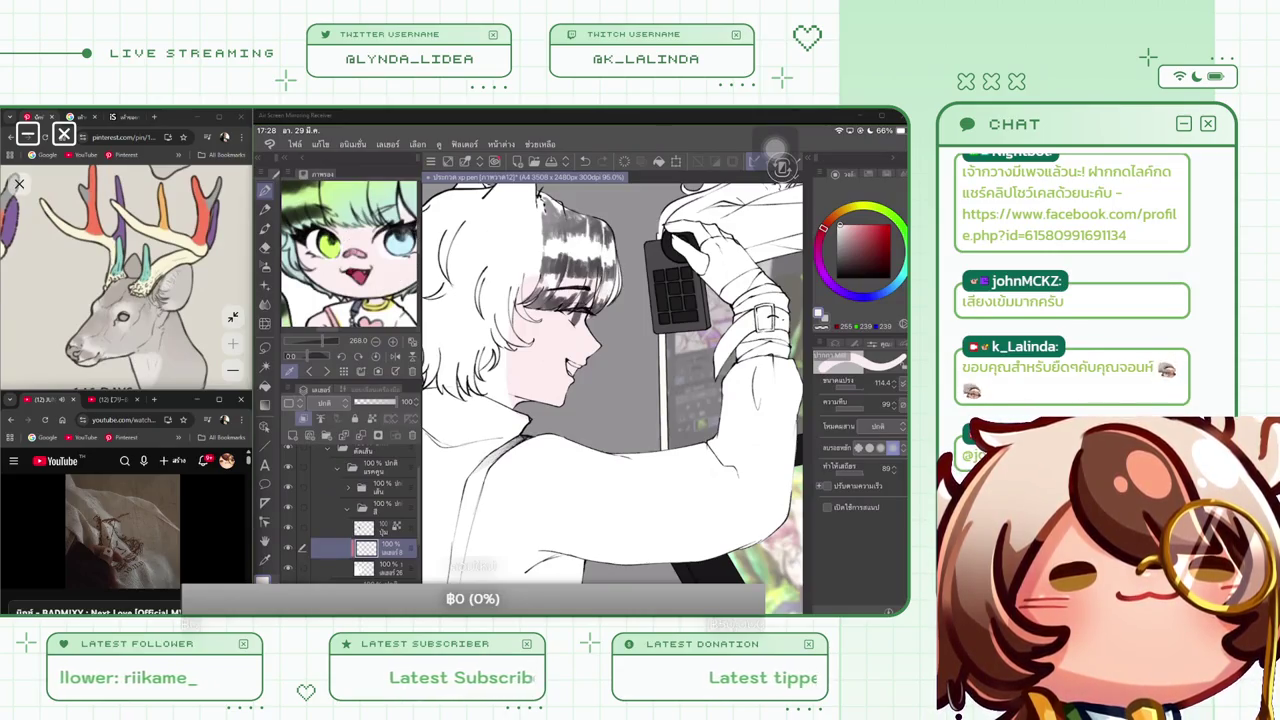
mouse_move(522, 266)
mouse_down()
mouse_move(542, 280)
mouse_move(498, 318)
mouse_move(490, 425)
mouse_up()
drag(488, 290, 472, 415)
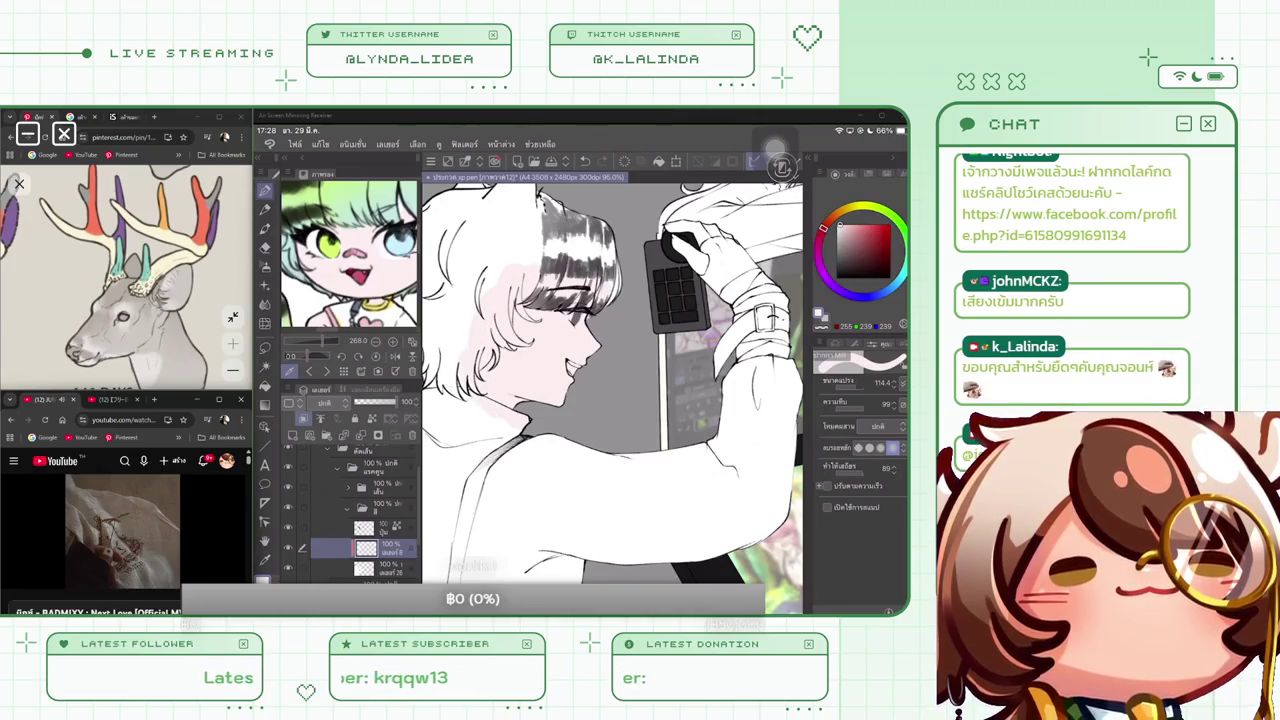
Zoom the canvas out to view the whole group illustration
scroll(612, 397, down, 3)
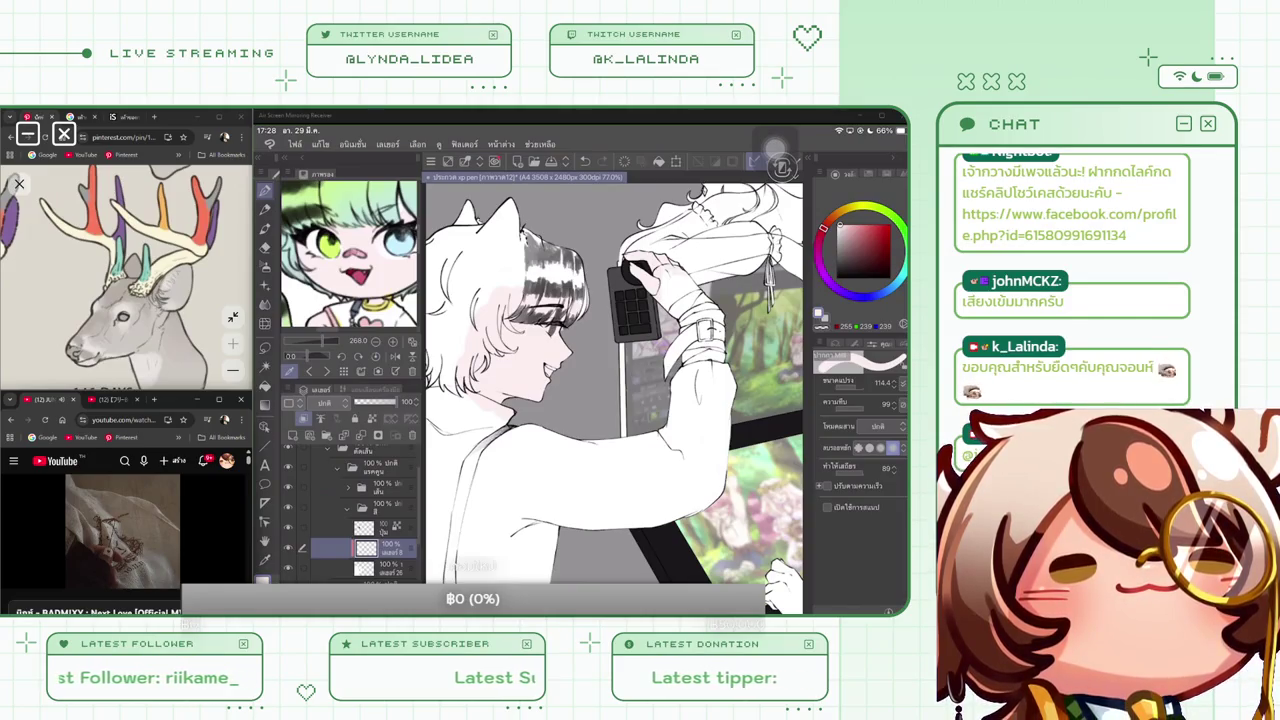
scroll(614, 398, down, 2)
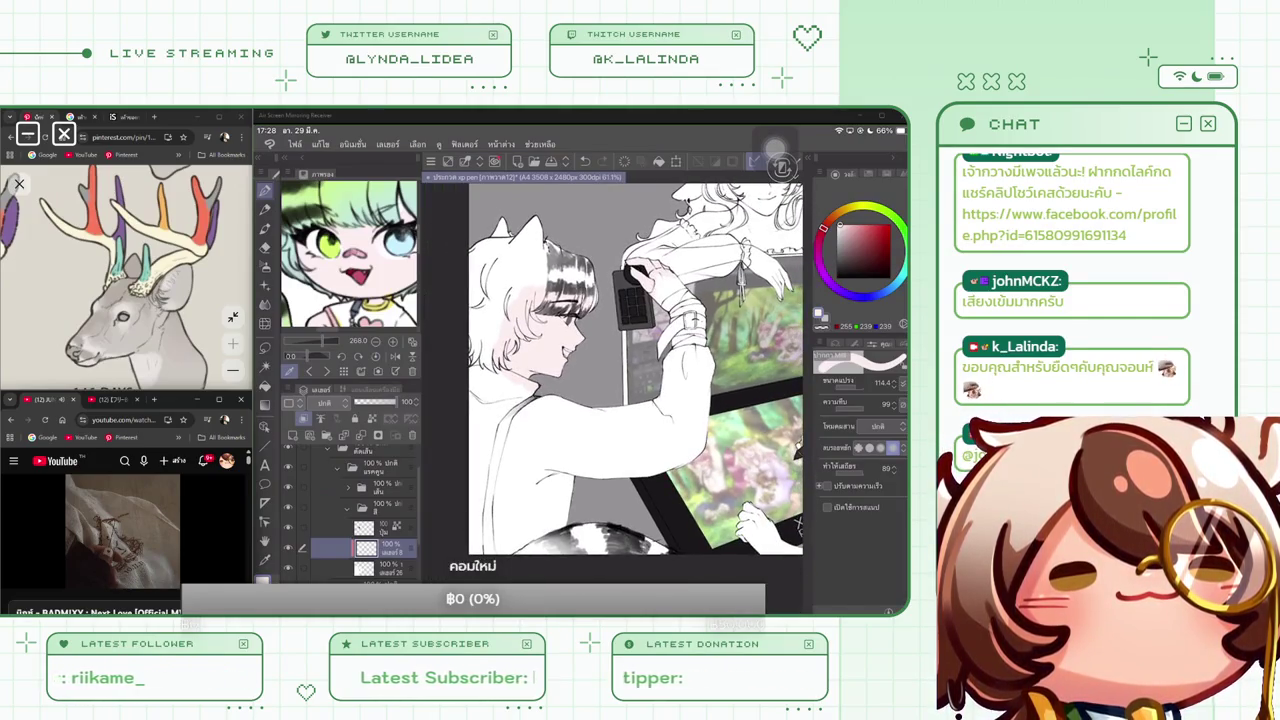
scroll(612, 365, down, 3)
scroll(612, 340, down, 2)
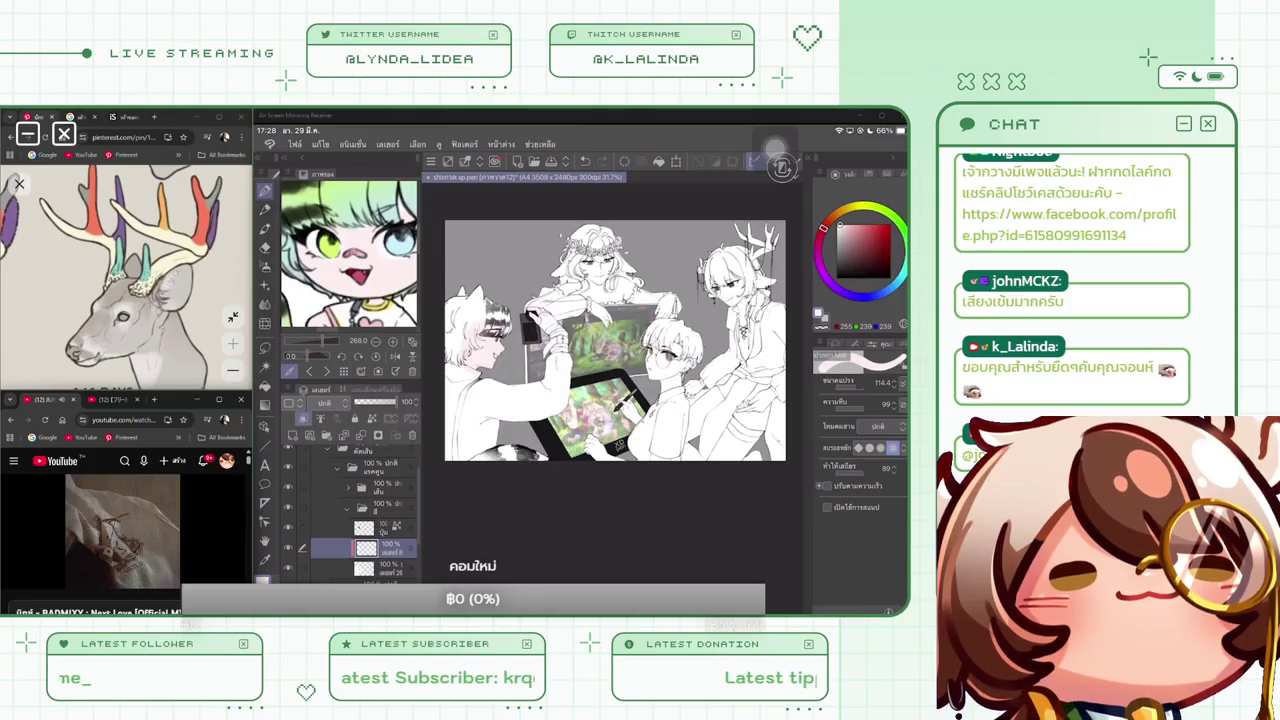
scroll(615, 340, up, 2)
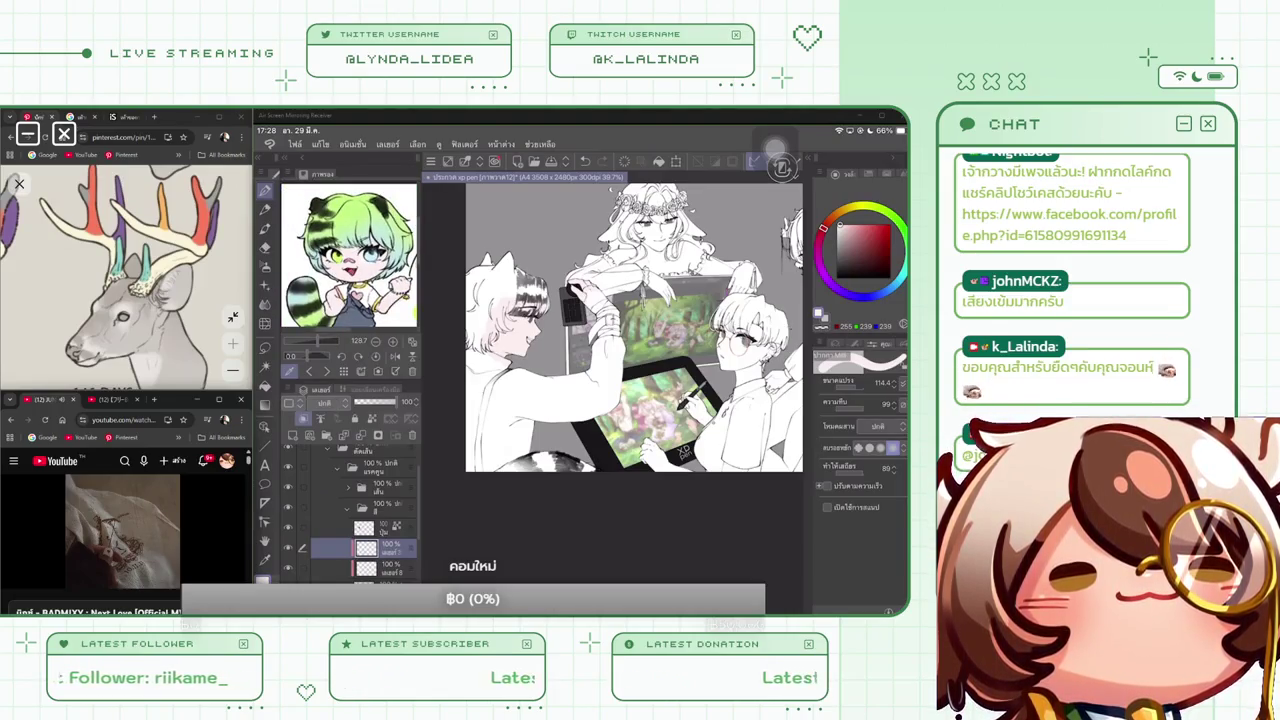
Sample light green from the chibi reference and paint the boy's hair green
click(340, 210)
mouse_move(476, 258)
mouse_down()
mouse_move(588, 308)
mouse_move(584, 338)
mouse_move(534, 332)
mouse_move(533, 268)
mouse_move(530, 330)
mouse_up()
scroll(634, 326, up, 2)
mouse_move(530, 250)
mouse_down()
mouse_move(522, 312)
mouse_move(510, 334)
mouse_move(496, 308)
mouse_move(484, 348)
mouse_up()
mouse_move(502, 276)
mouse_down()
mouse_move(470, 340)
mouse_move(470, 390)
mouse_move(488, 402)
mouse_move(494, 378)
mouse_up()
mouse_move(520, 356)
mouse_down()
mouse_move(506, 380)
mouse_move(508, 364)
mouse_move(532, 372)
mouse_up()
mouse_move(534, 334)
mouse_down()
mouse_move(518, 356)
mouse_move(486, 370)
mouse_move(480, 360)
mouse_up()
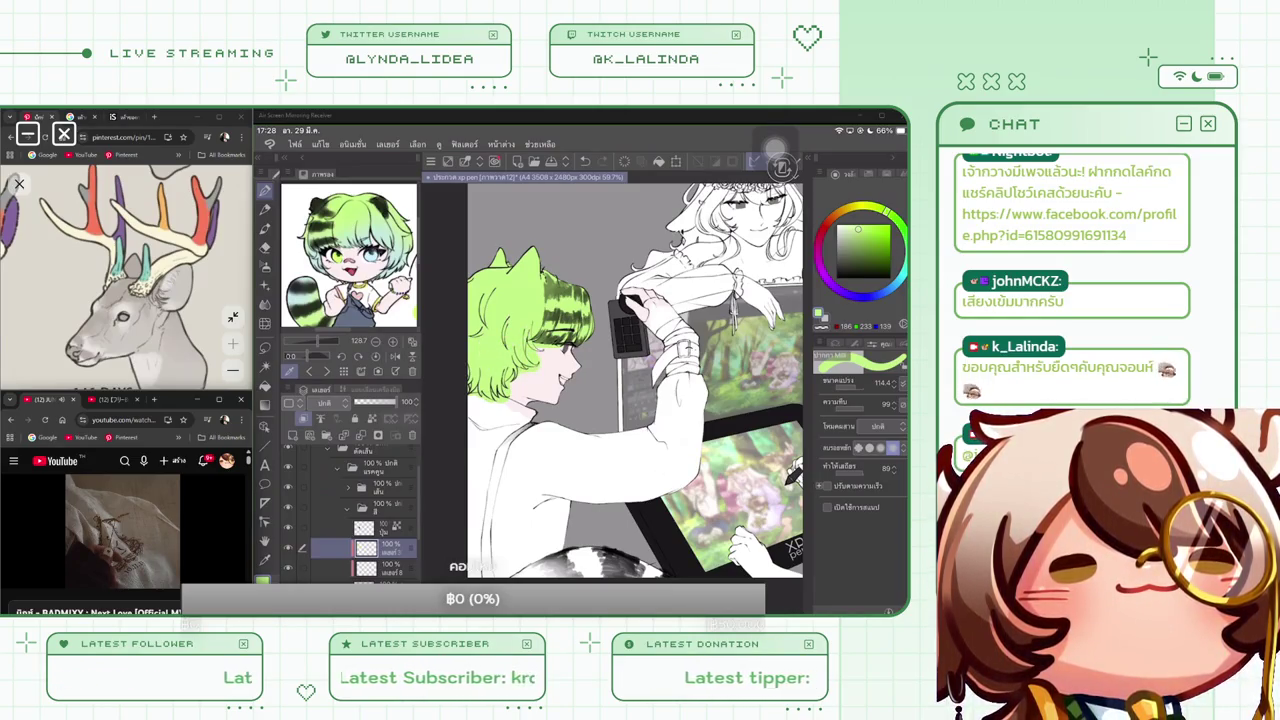
Colour the boy's striped tail green beside his arm
scroll(635, 360, down, 3)
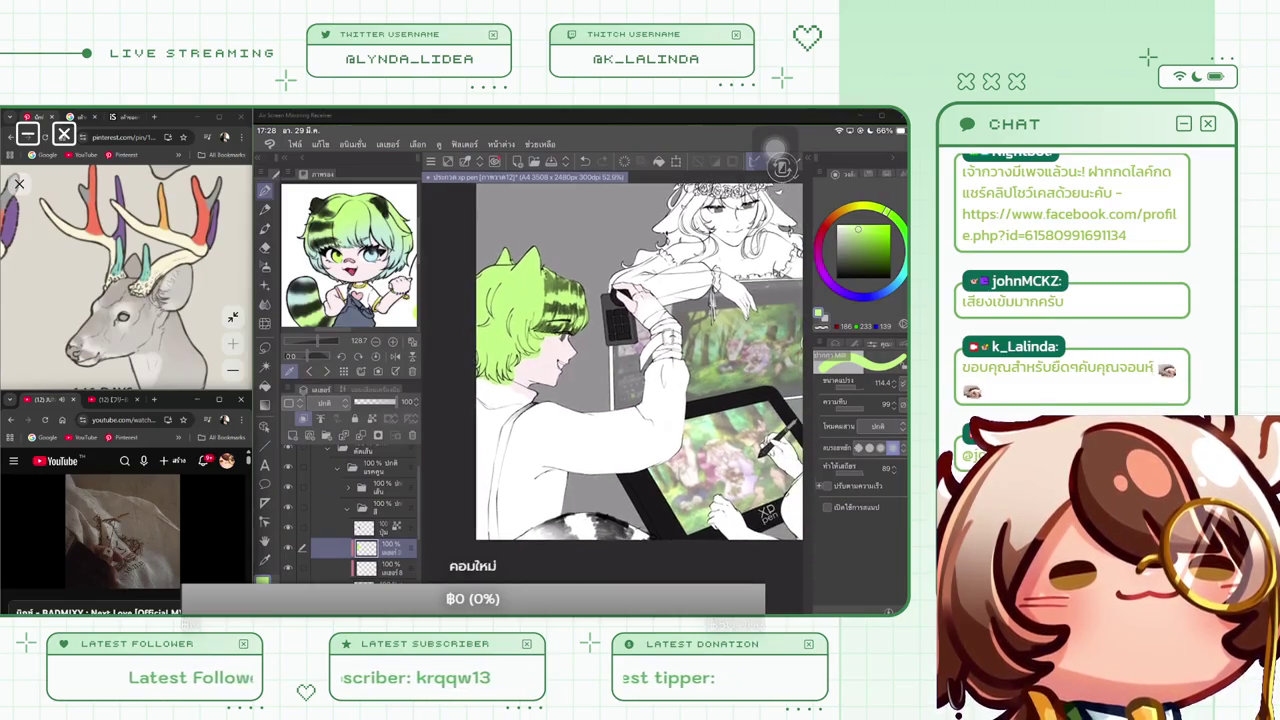
scroll(635, 360, up, 3)
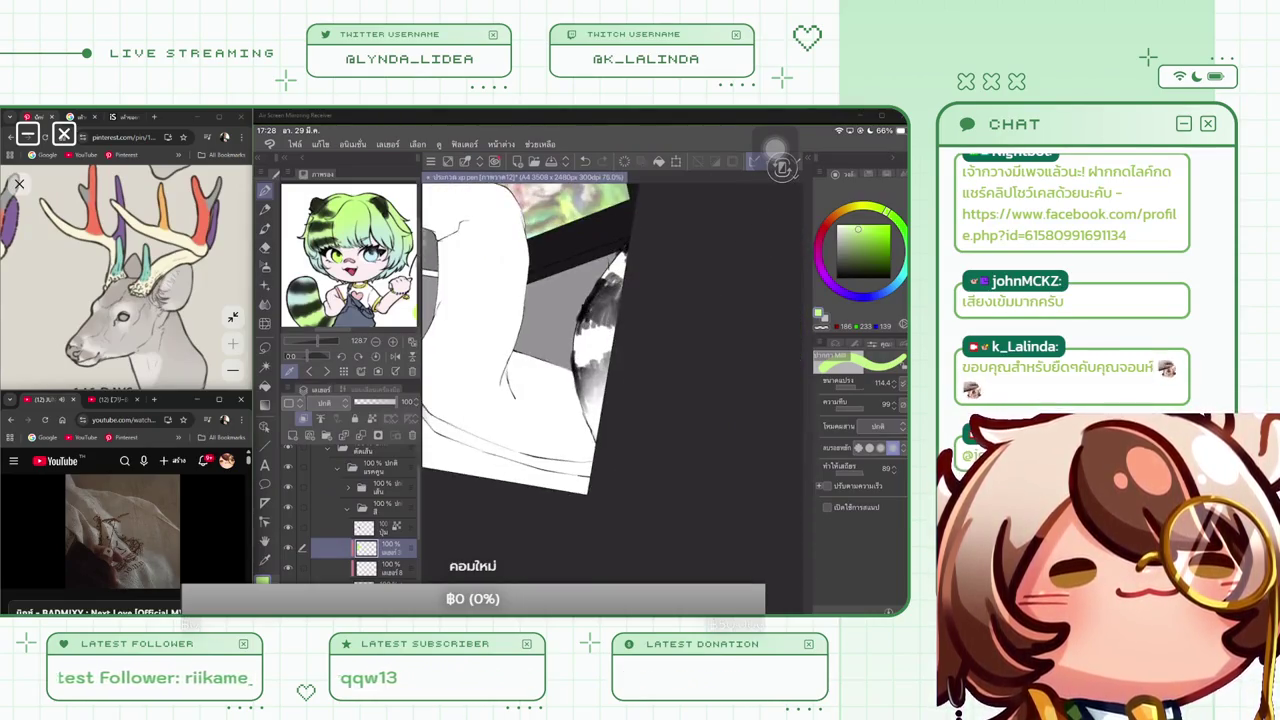
mouse_move(600, 318)
mouse_down()
mouse_move(576, 356)
mouse_move(582, 446)
mouse_up()
drag(606, 354, 596, 406)
drag(616, 278, 598, 356)
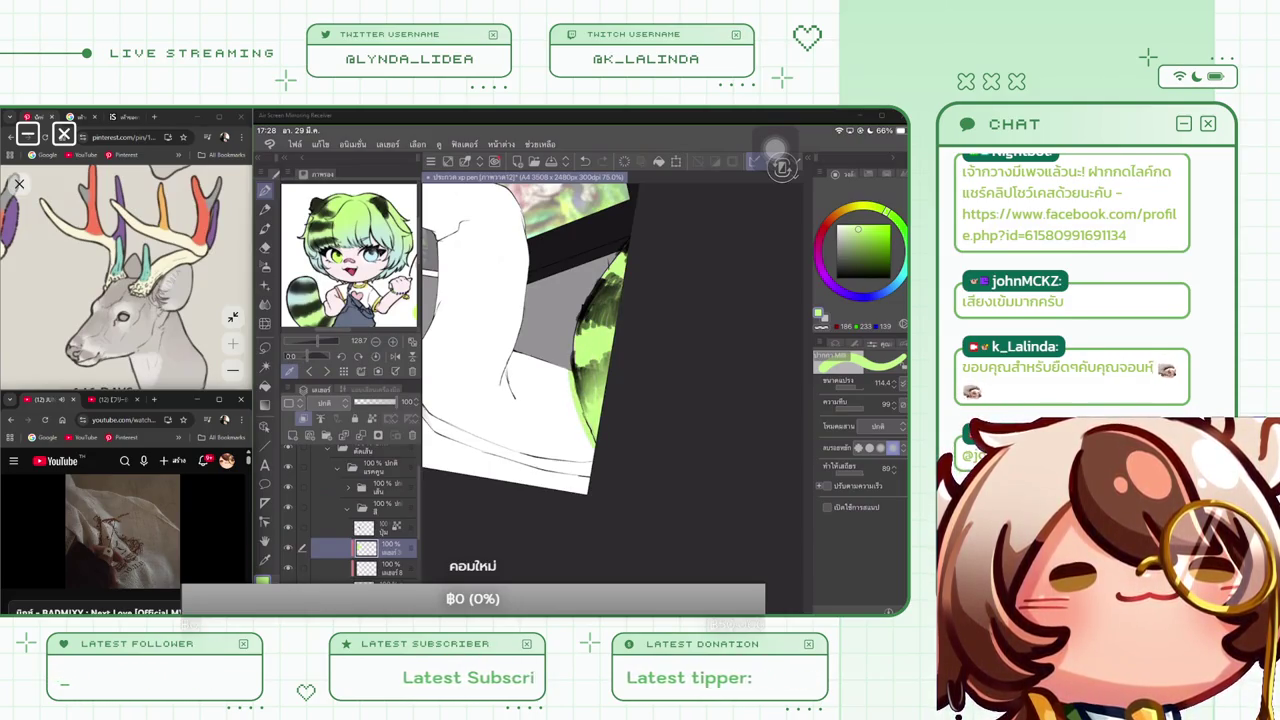
scroll(650, 290, down, 5)
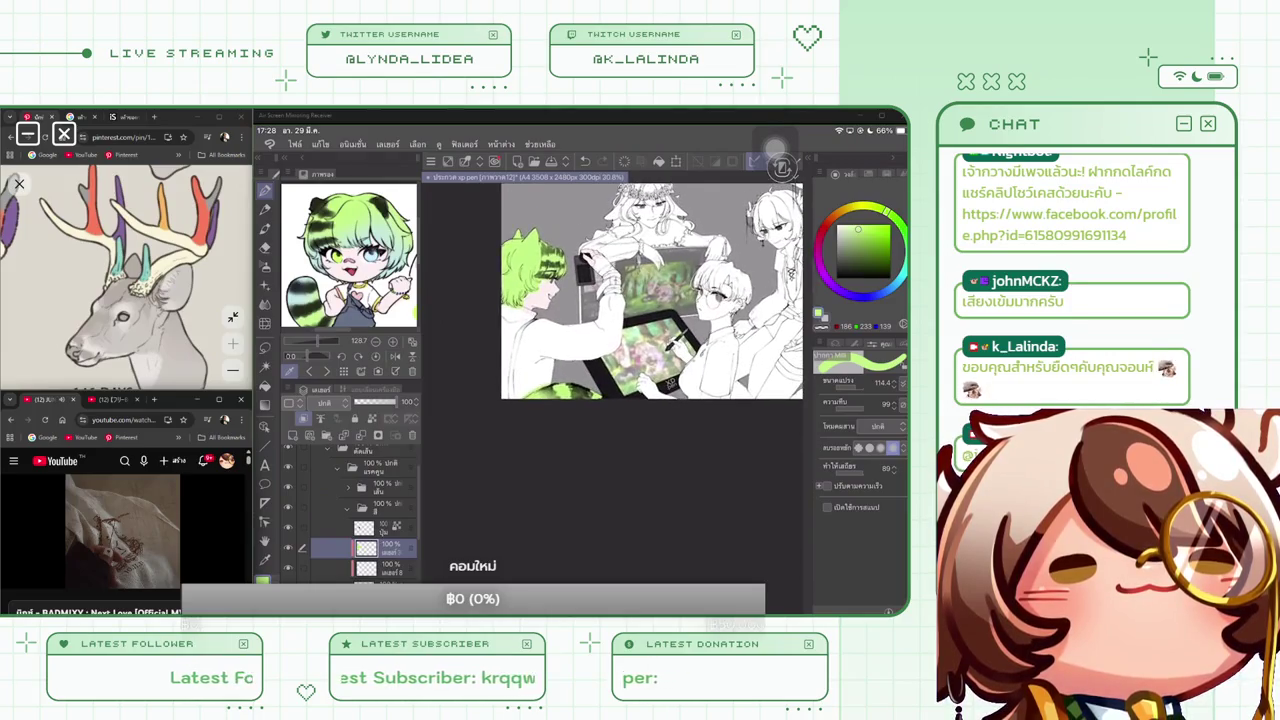
scroll(637, 300, up, 1)
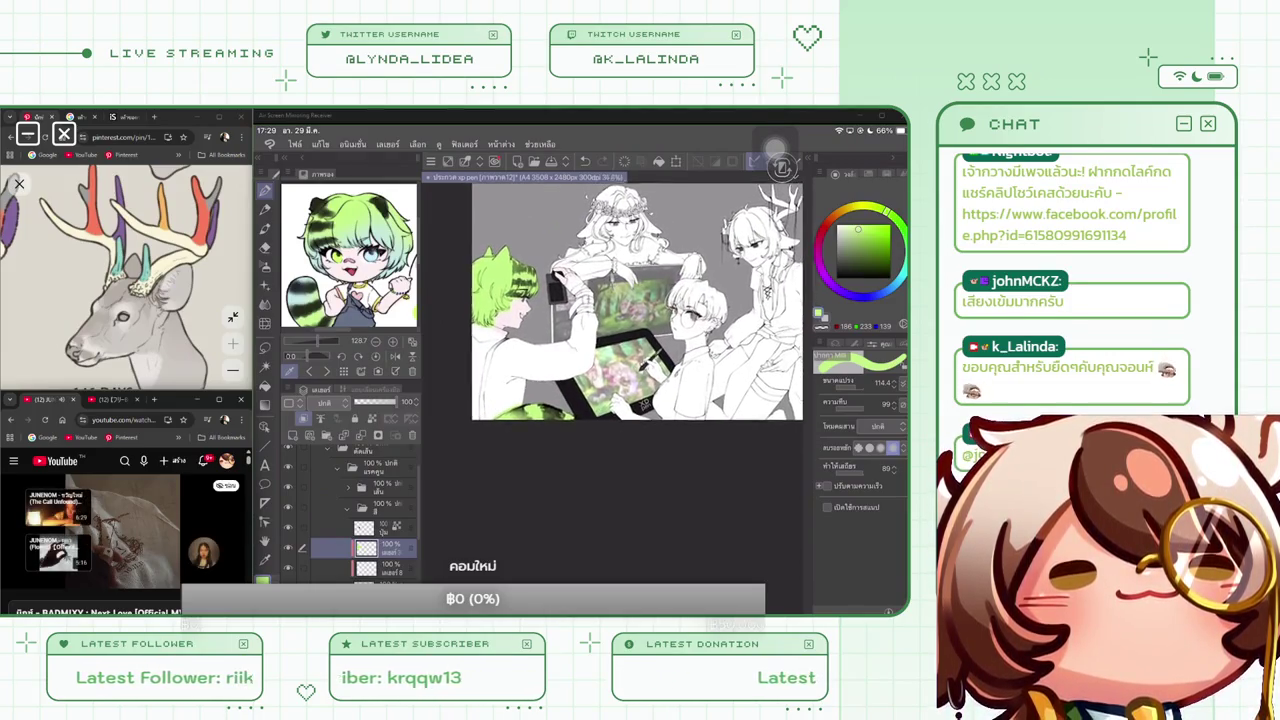
scroll(637, 300, up, 1)
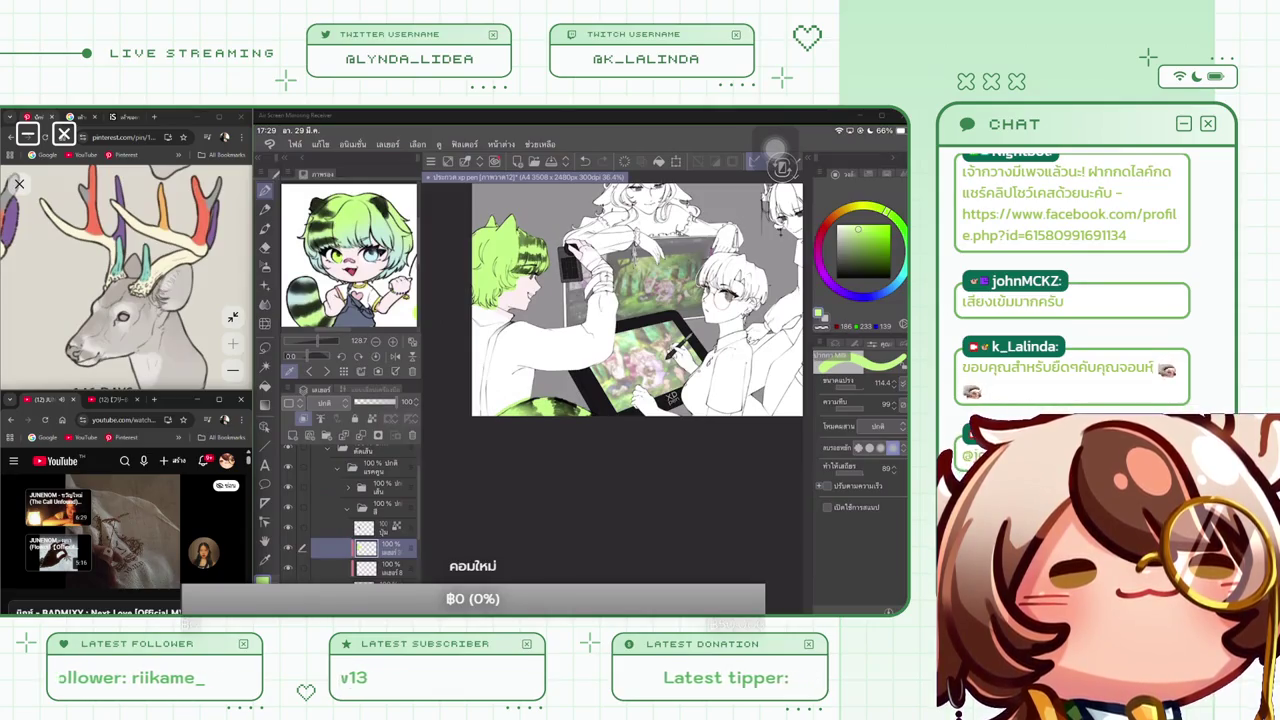
Choose dark brown and draw a collar line on a new layer, then undo it
click(859, 256)
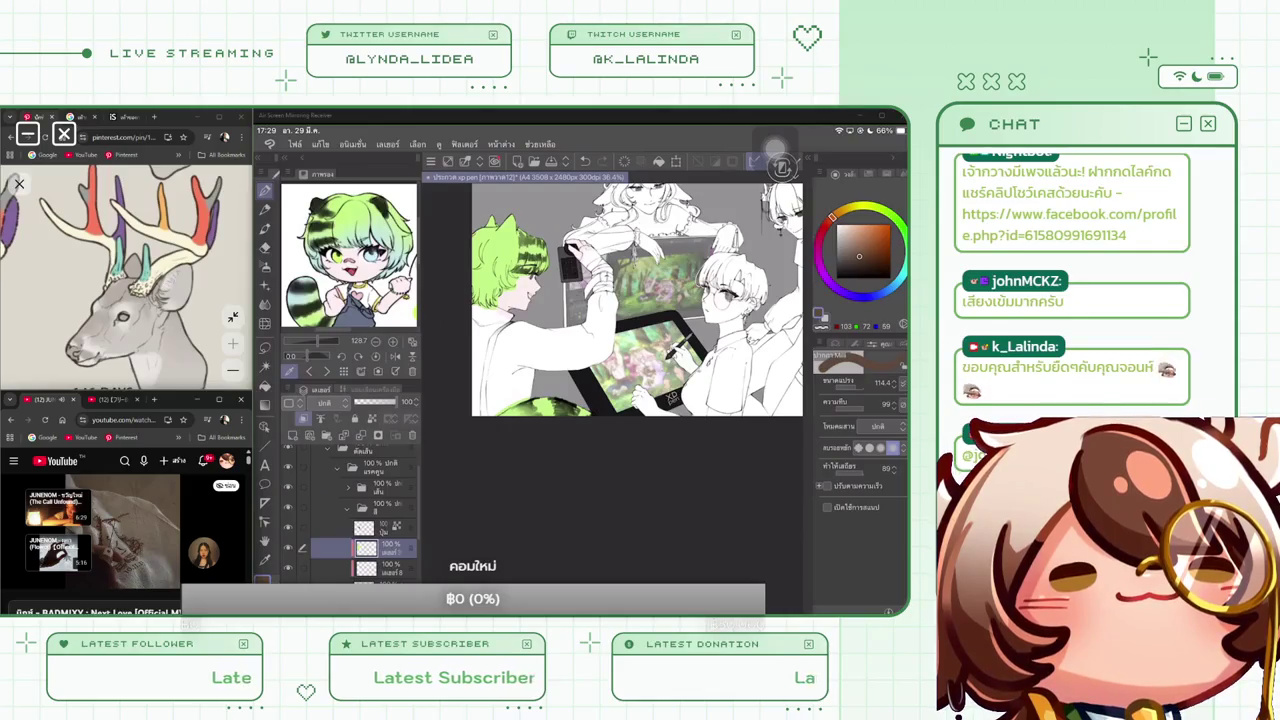
scroll(612, 322, up, 2)
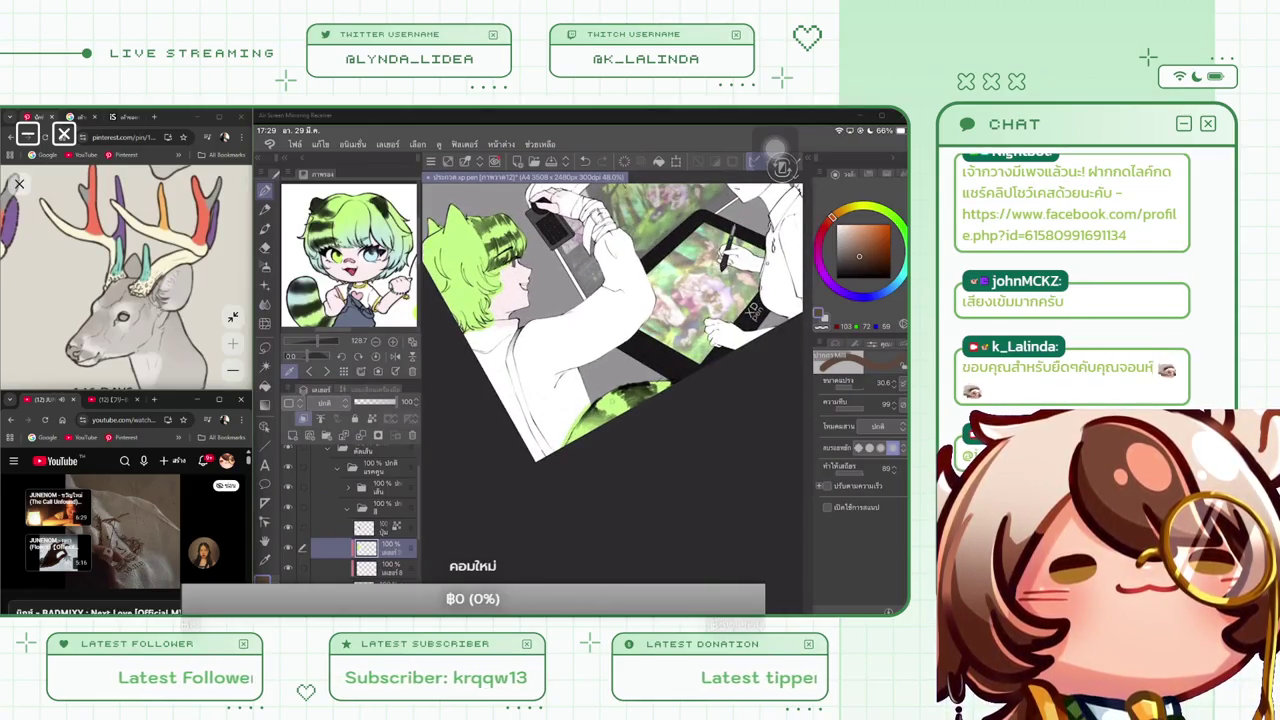
scroll(612, 360, up, 3)
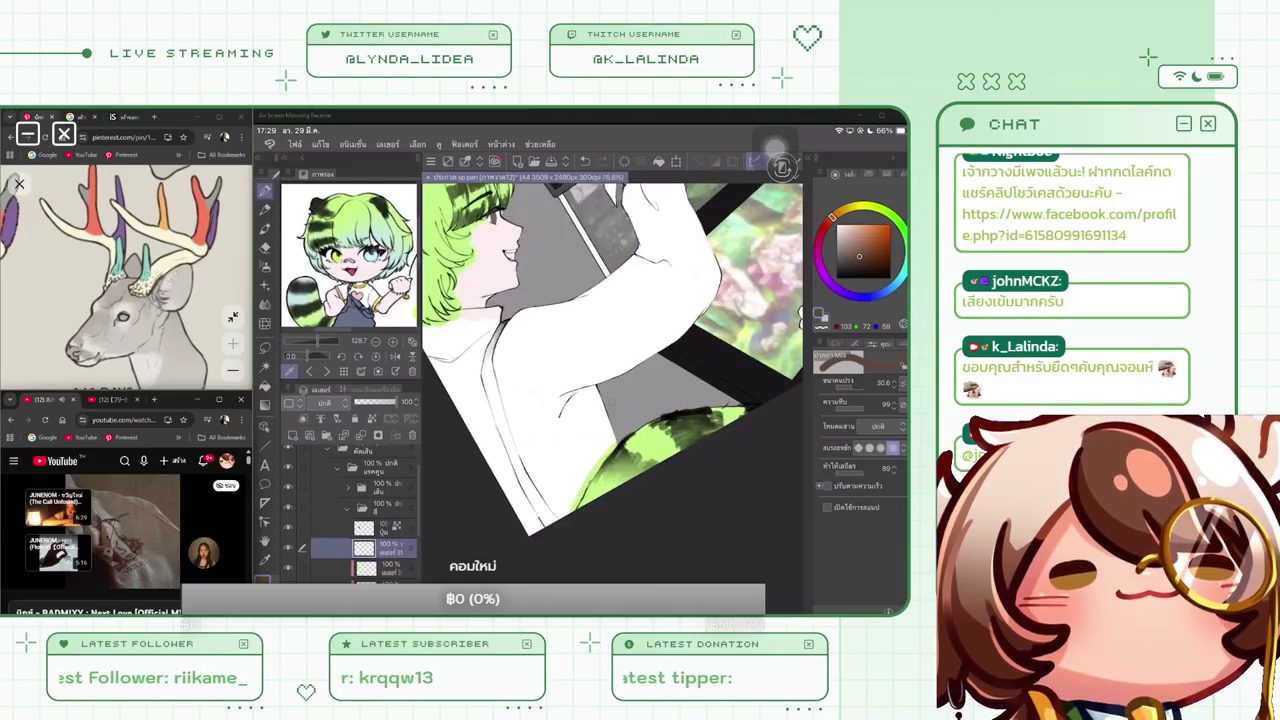
scroll(612, 366, up, 2)
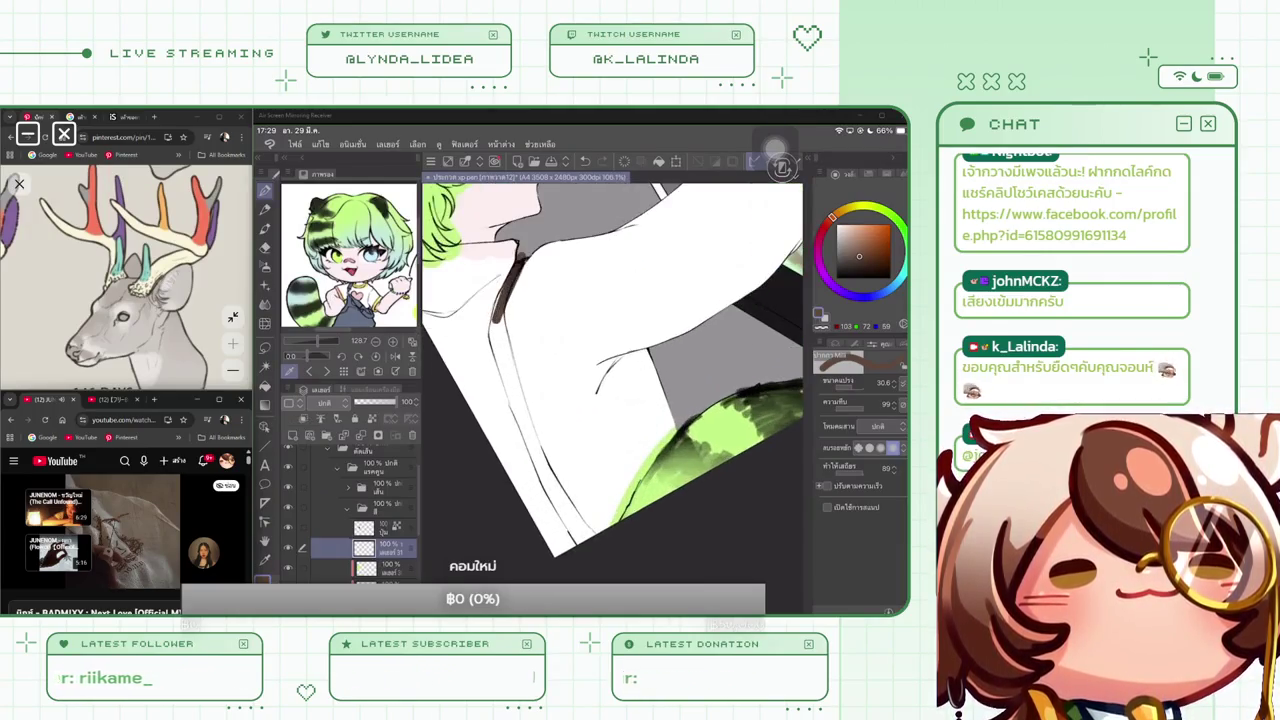
key(ctrl+shift+n)
drag(526, 254, 490, 330)
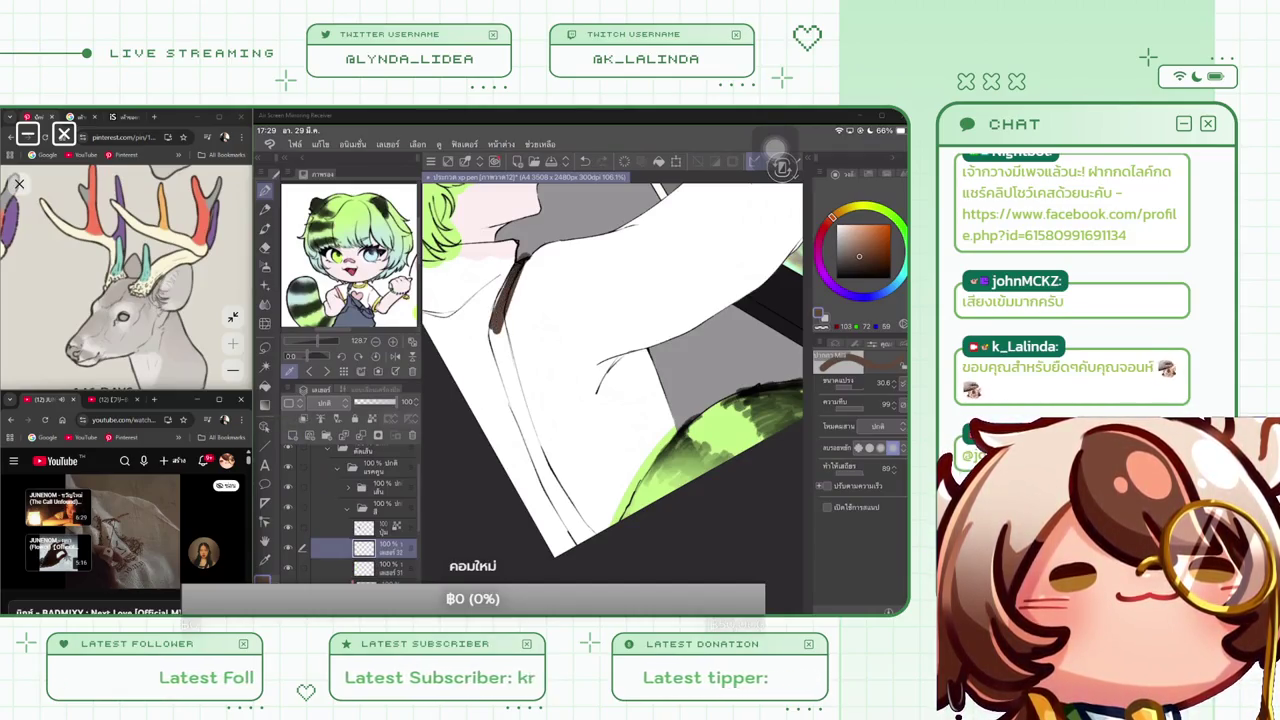
key(ctrl+z)
key(ctrl+z)
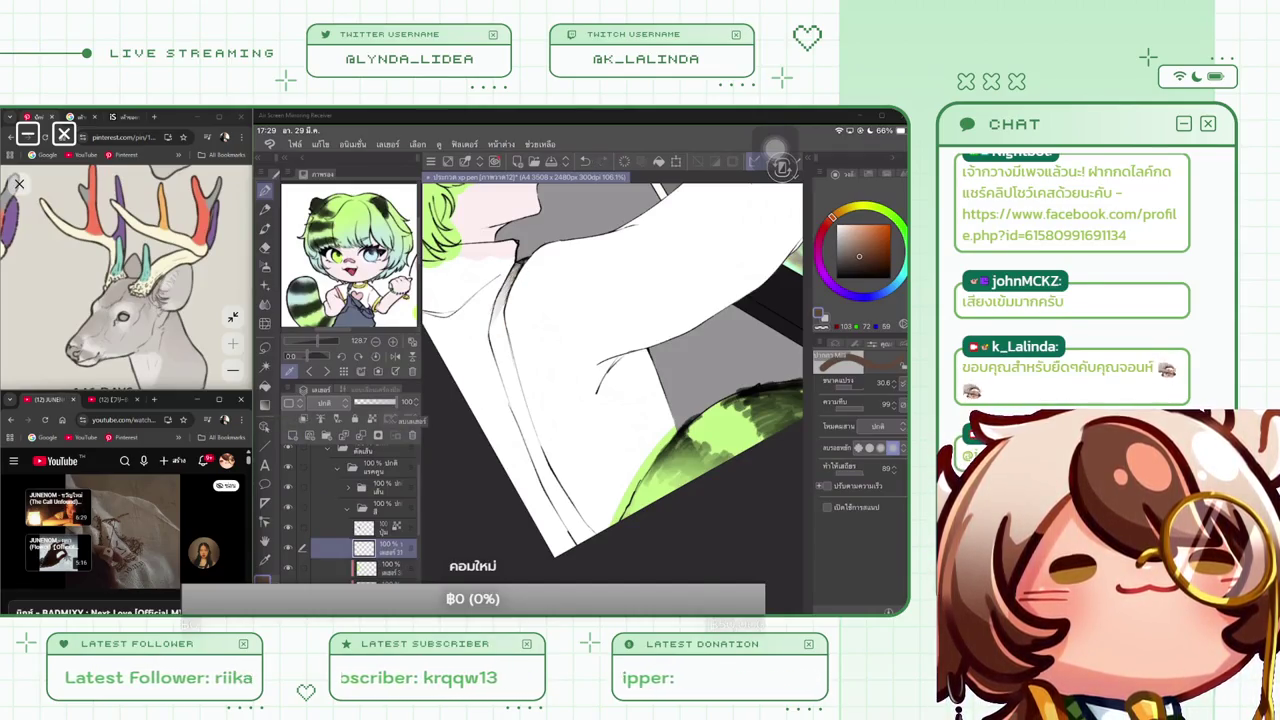
Redraw the brown collar line and both strap edges over the shoulder on a new layer
key(ctrl+shift+n)
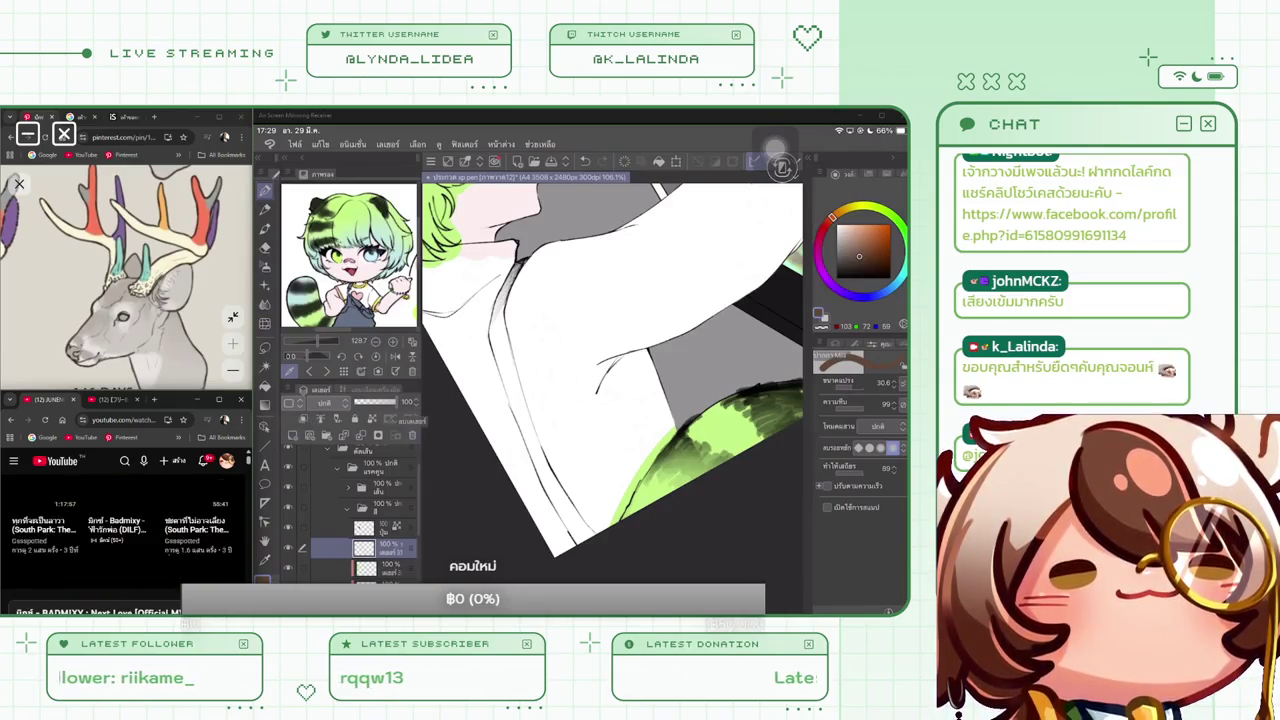
drag(524, 260, 490, 335)
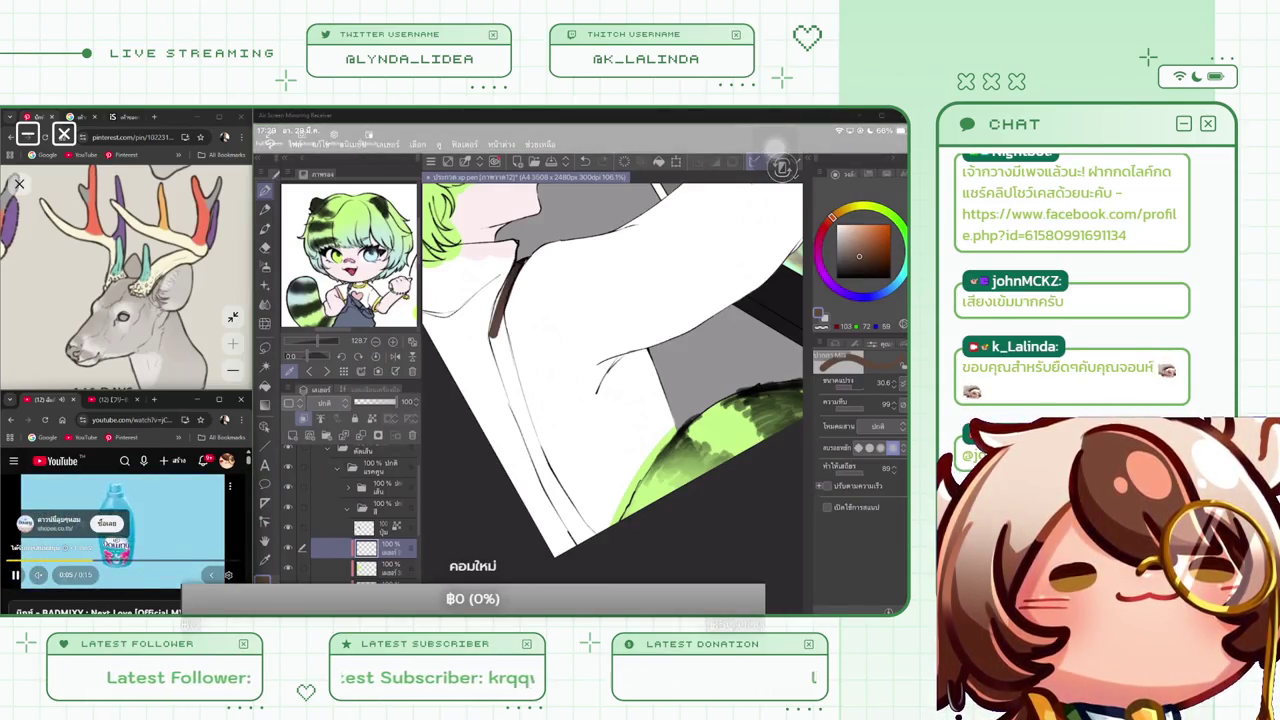
scroll(122, 530, down, 5)
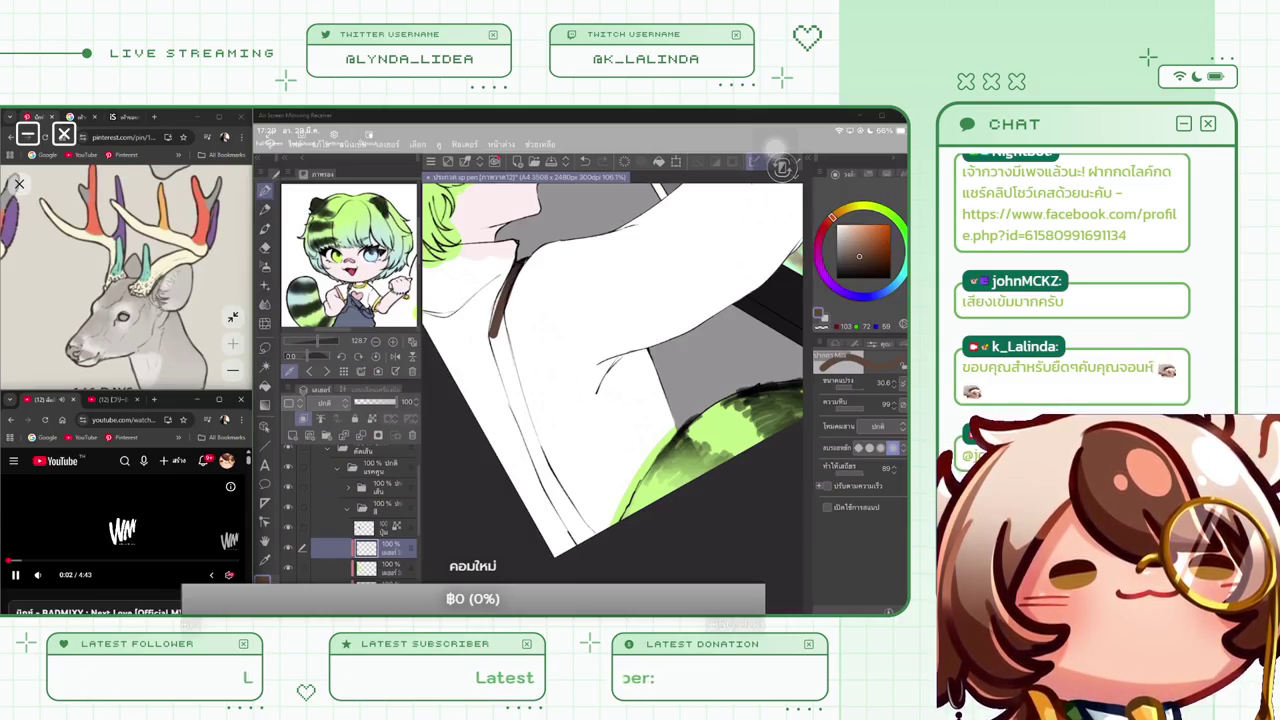
mouse_move(508, 266)
mouse_down()
mouse_move(490, 324)
mouse_move(495, 368)
mouse_move(572, 546)
mouse_up()
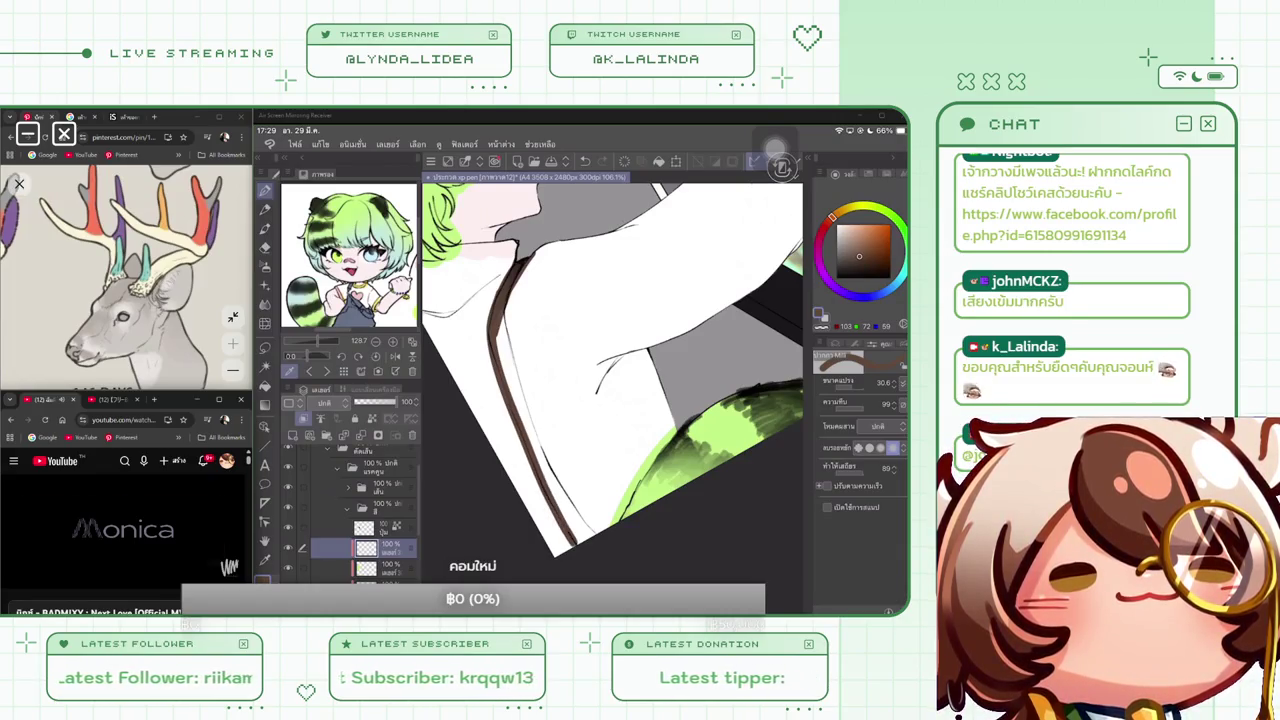
mouse_move(506, 288)
mouse_down()
mouse_move(535, 430)
mouse_move(591, 540)
mouse_move(538, 458)
mouse_up()
mouse_move(512, 396)
mouse_down()
mouse_move(498, 336)
mouse_move(565, 520)
mouse_up()
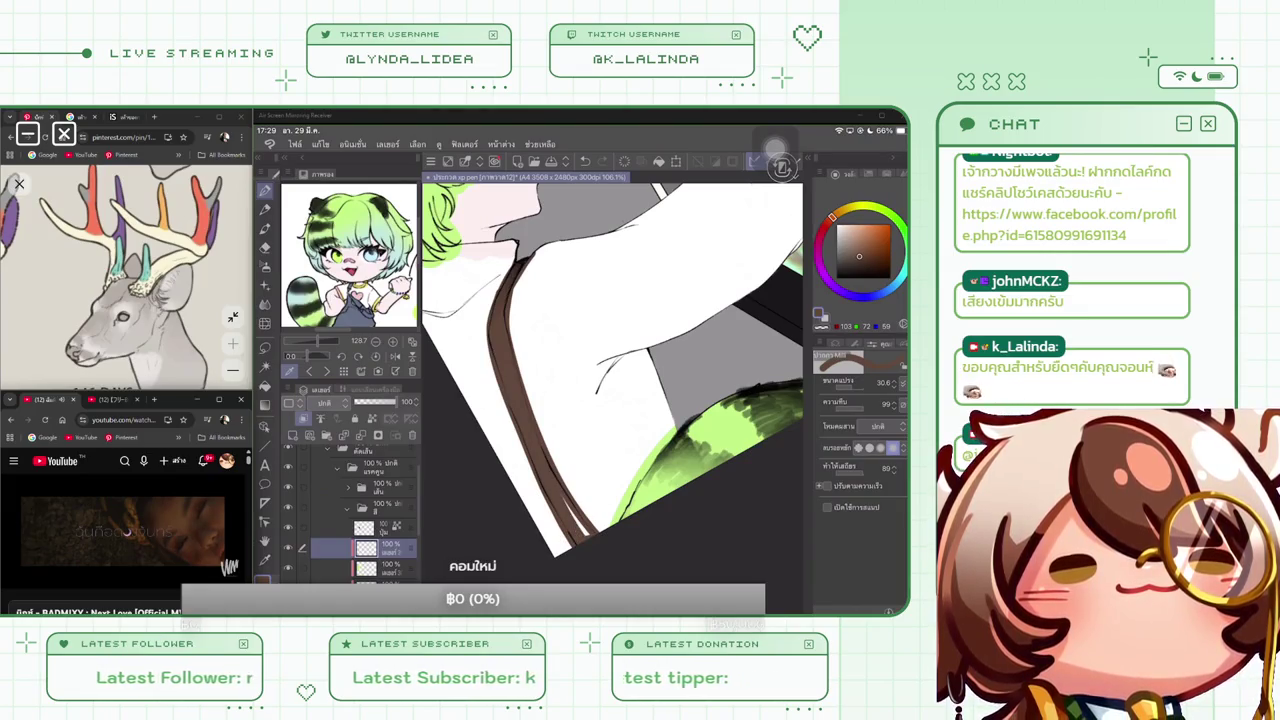
Pan the reference view to show the character's colour-swatch notes
scroll(610, 370, down, 5)
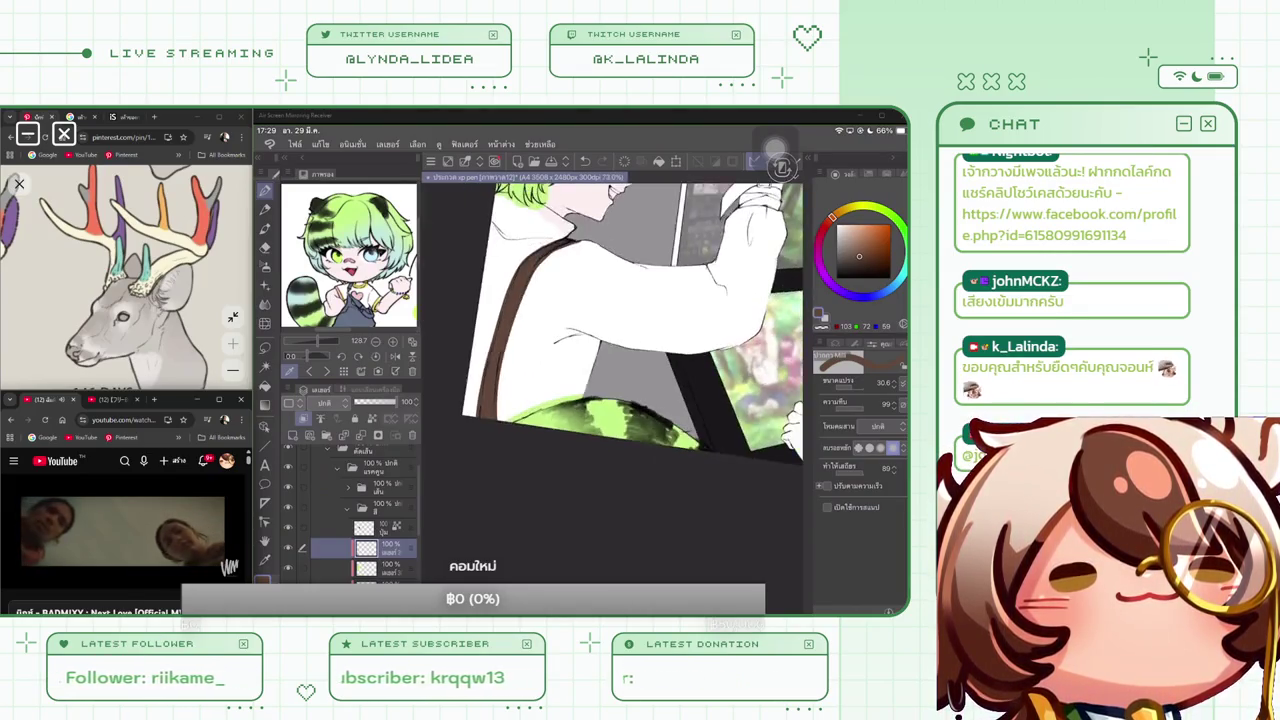
scroll(610, 380, up, 1)
scroll(610, 380, up, 2)
scroll(610, 380, up, 2)
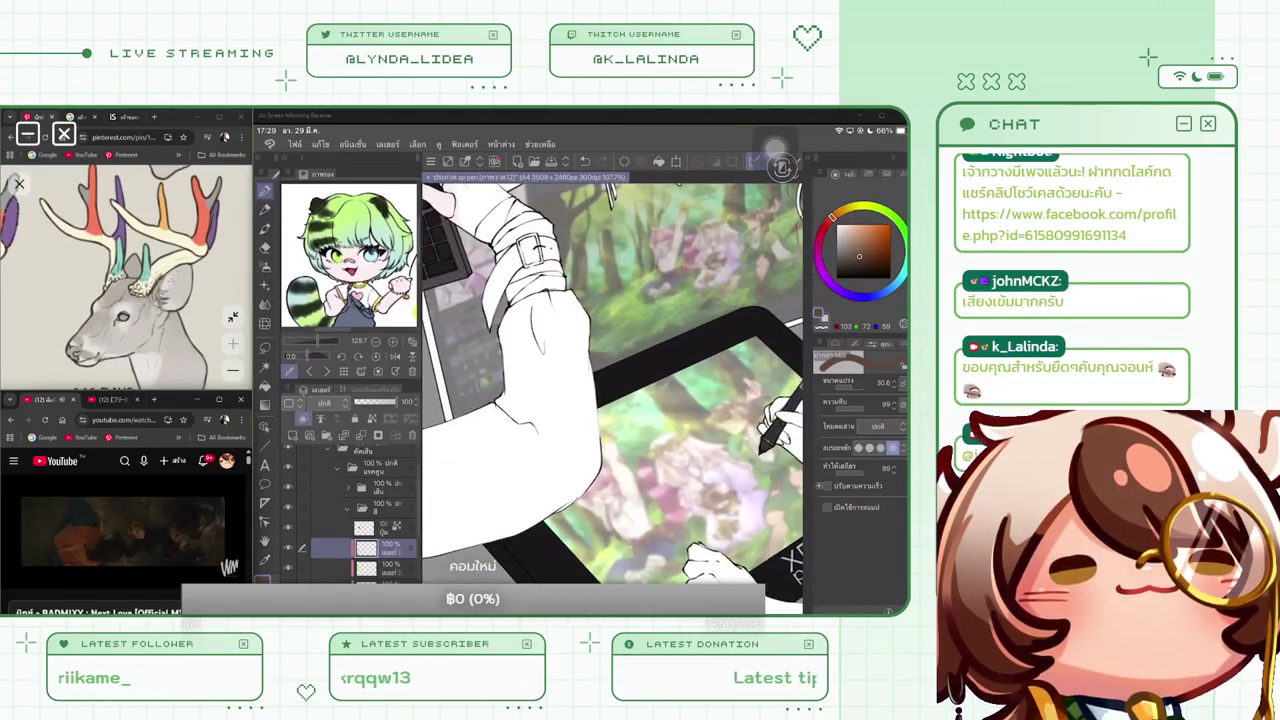
scroll(610, 380, down, 3)
scroll(610, 380, down, 1)
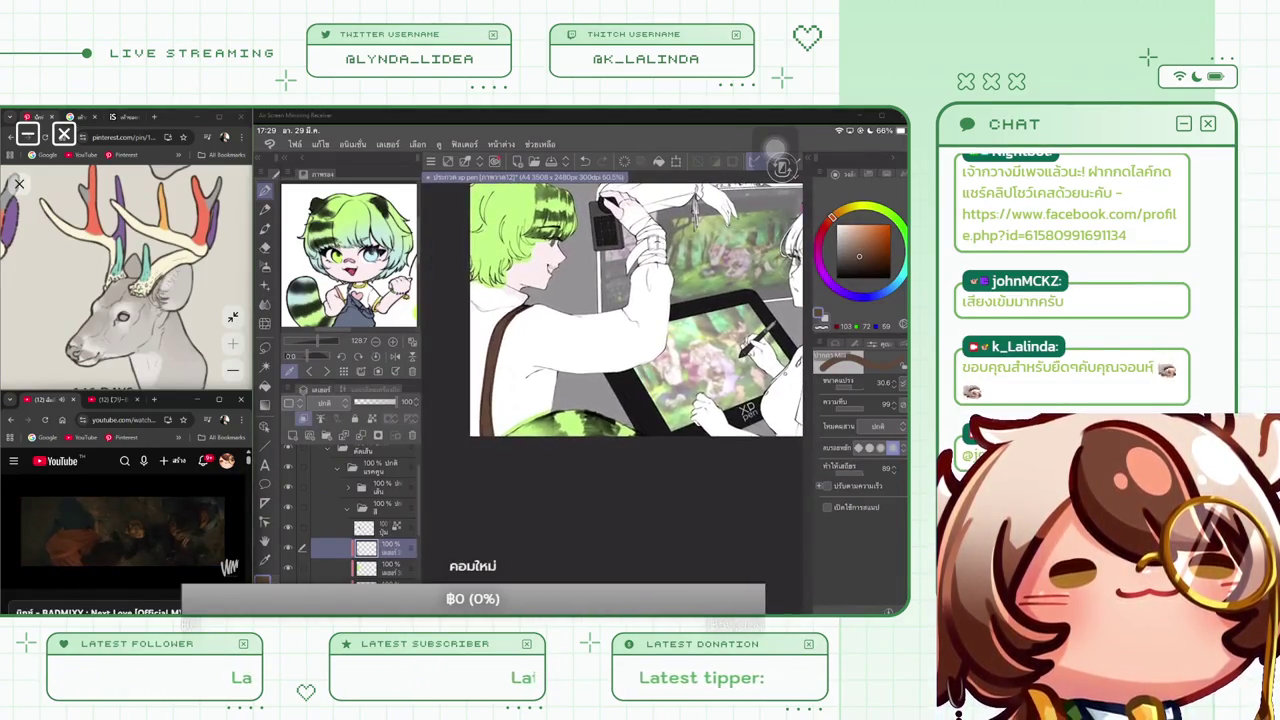
scroll(610, 380, down, 1)
scroll(610, 380, up, 2)
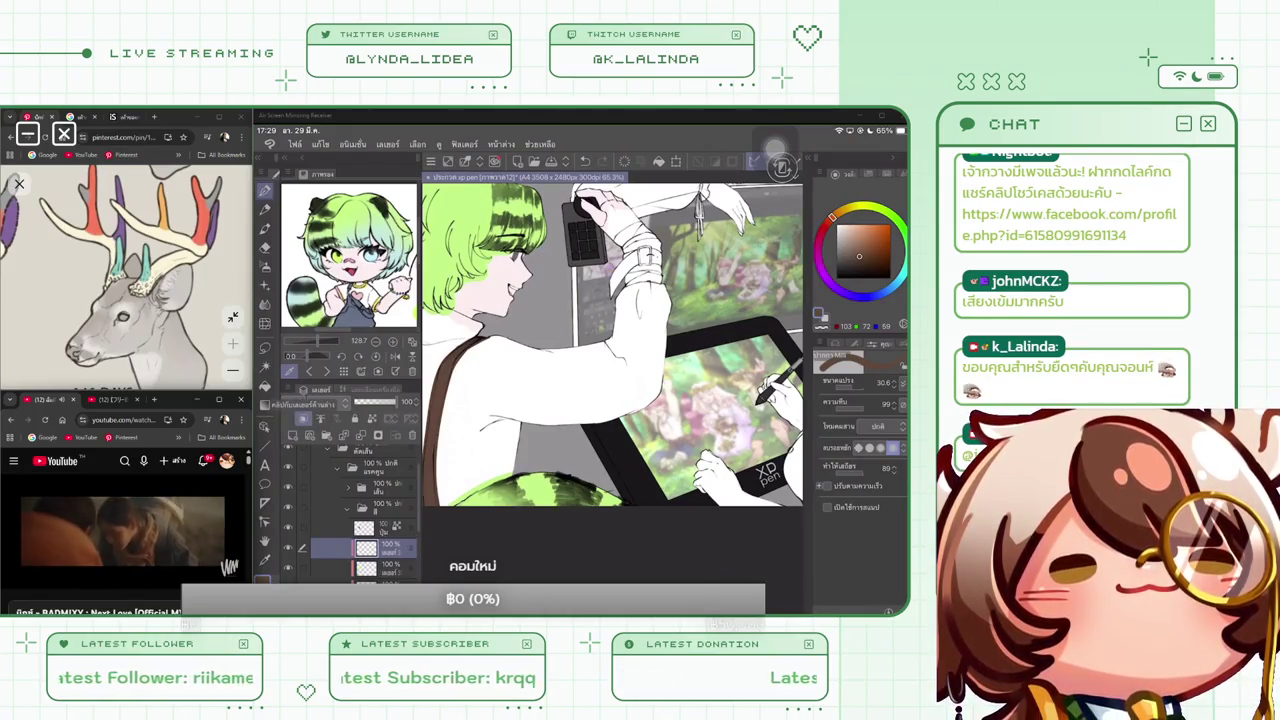
mouse_move(400, 260)
mouse_down()
mouse_move(290, 250)
mouse_move(368, 242)
mouse_up()
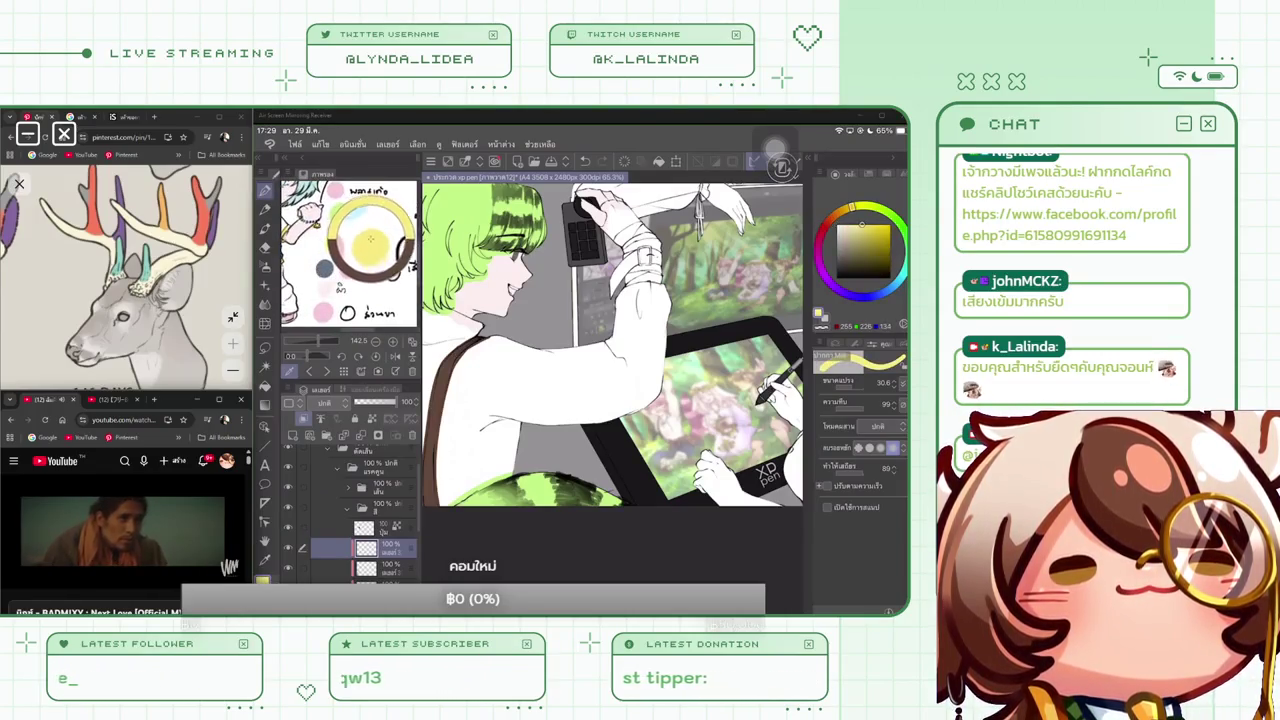
Fill the character's wrist wrap with flat yellow
drag(626, 232, 645, 248)
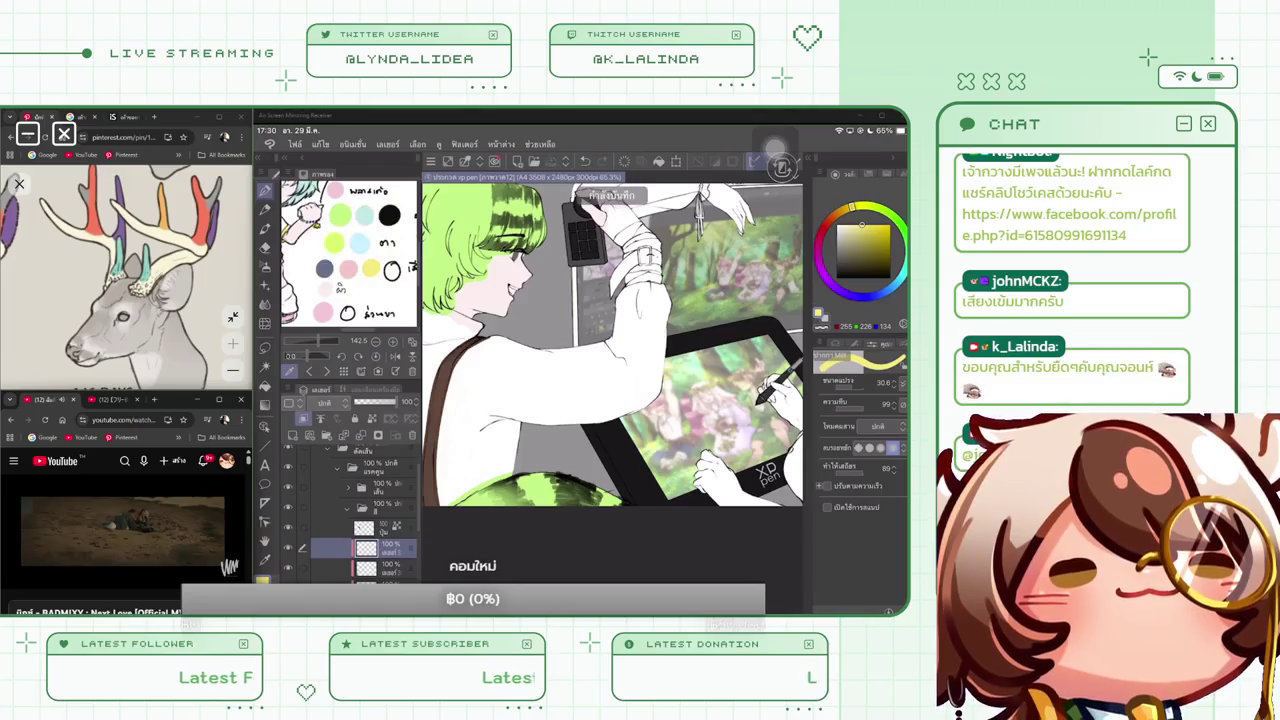
scroll(620, 250, up, 5)
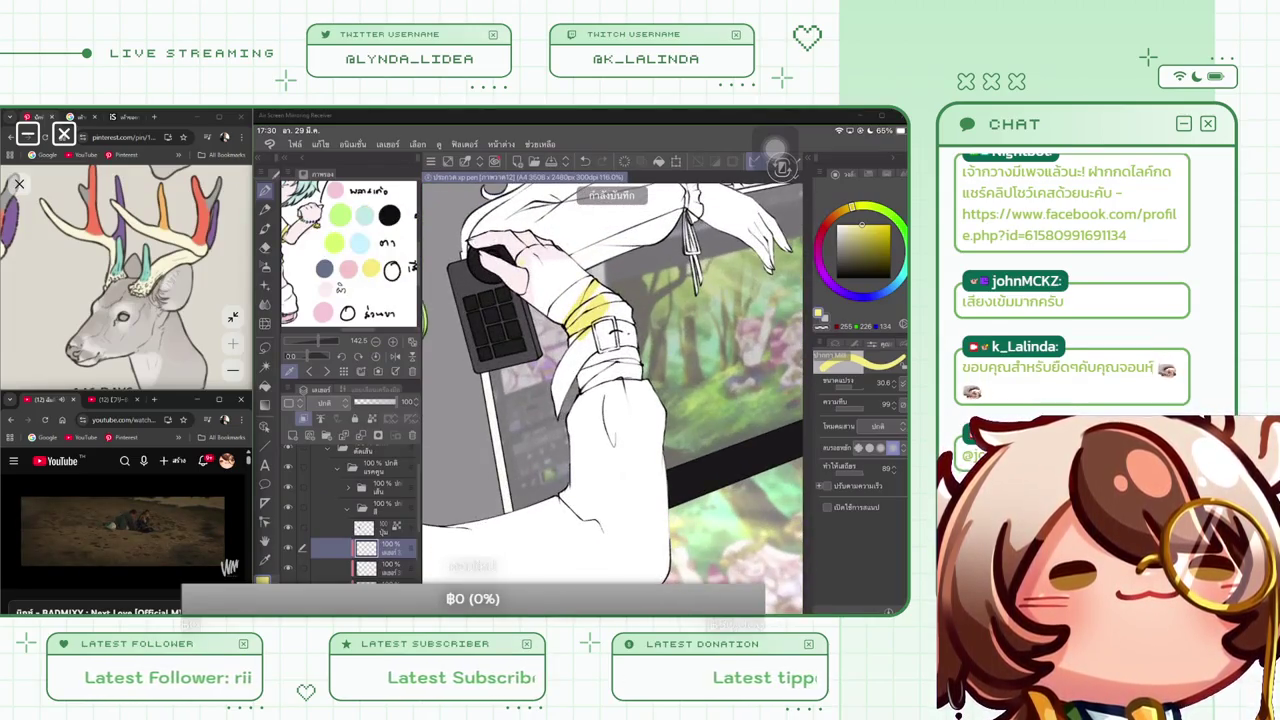
drag(520, 268, 530, 288)
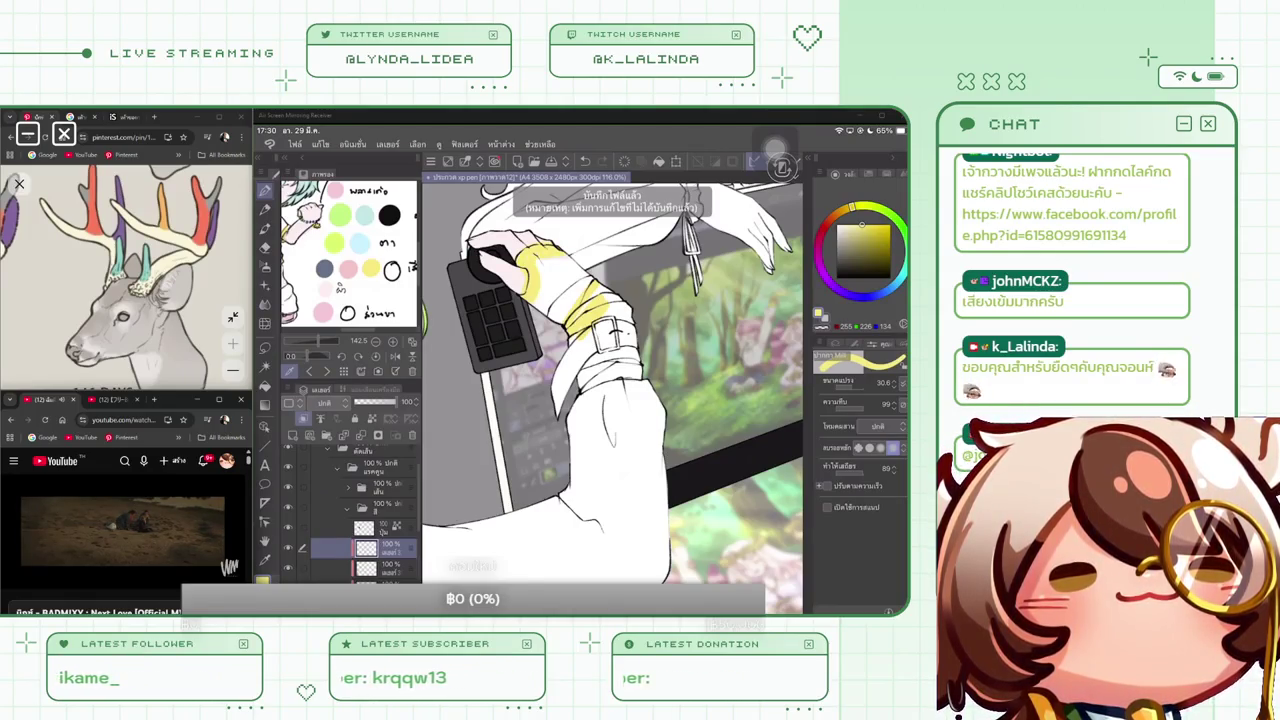
drag(540, 260, 548, 304)
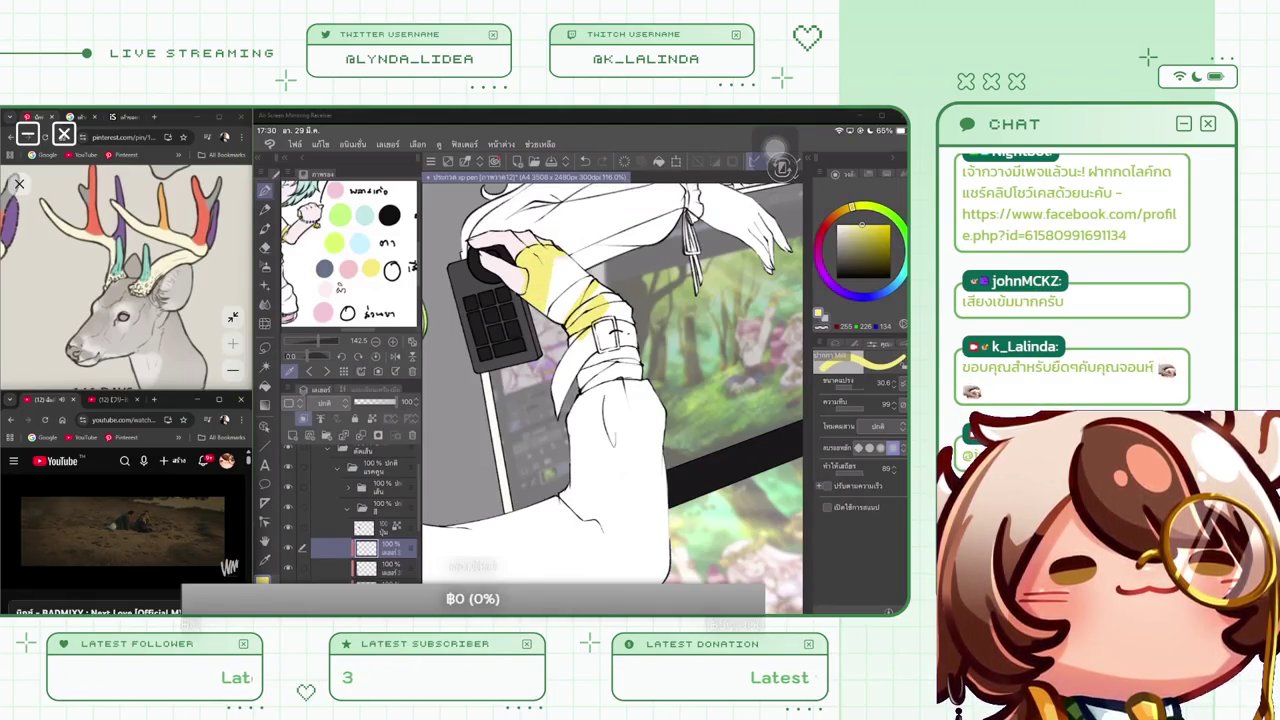
drag(556, 262, 556, 320)
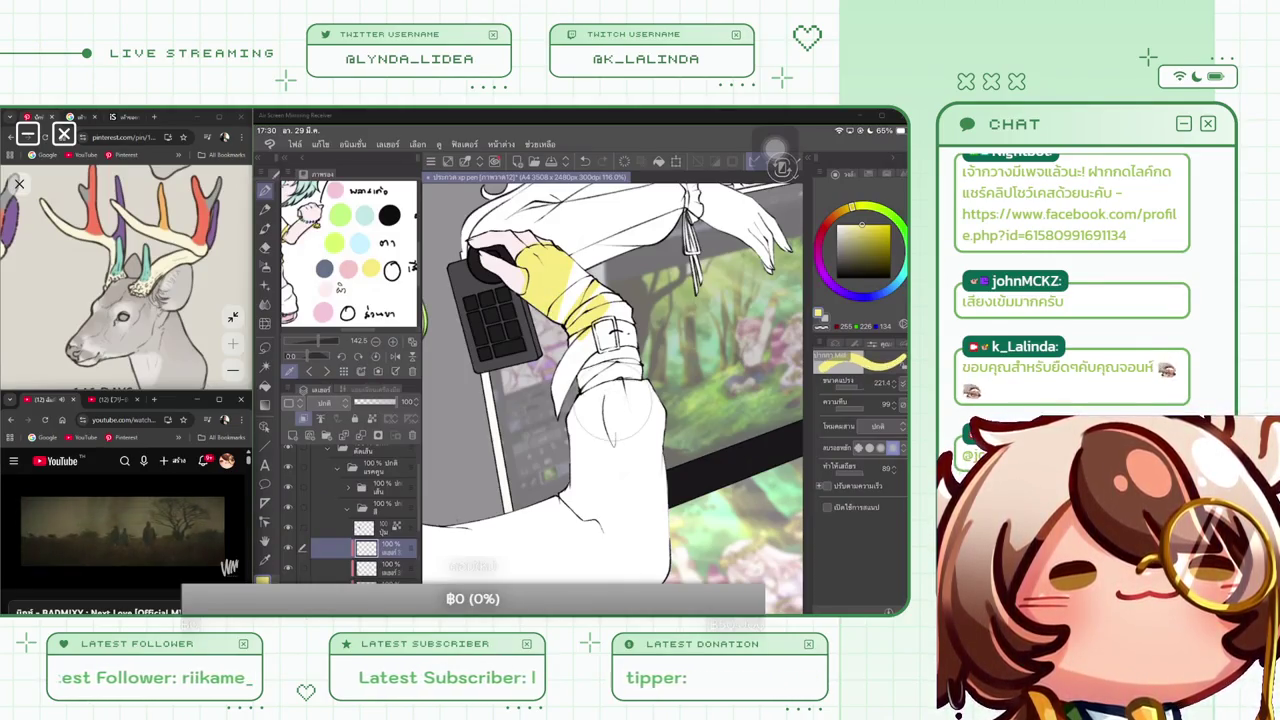
mouse_move(578, 262)
mouse_down()
mouse_move(600, 320)
mouse_move(626, 334)
mouse_move(562, 372)
mouse_up()
drag(612, 338, 636, 370)
drag(558, 382, 638, 376)
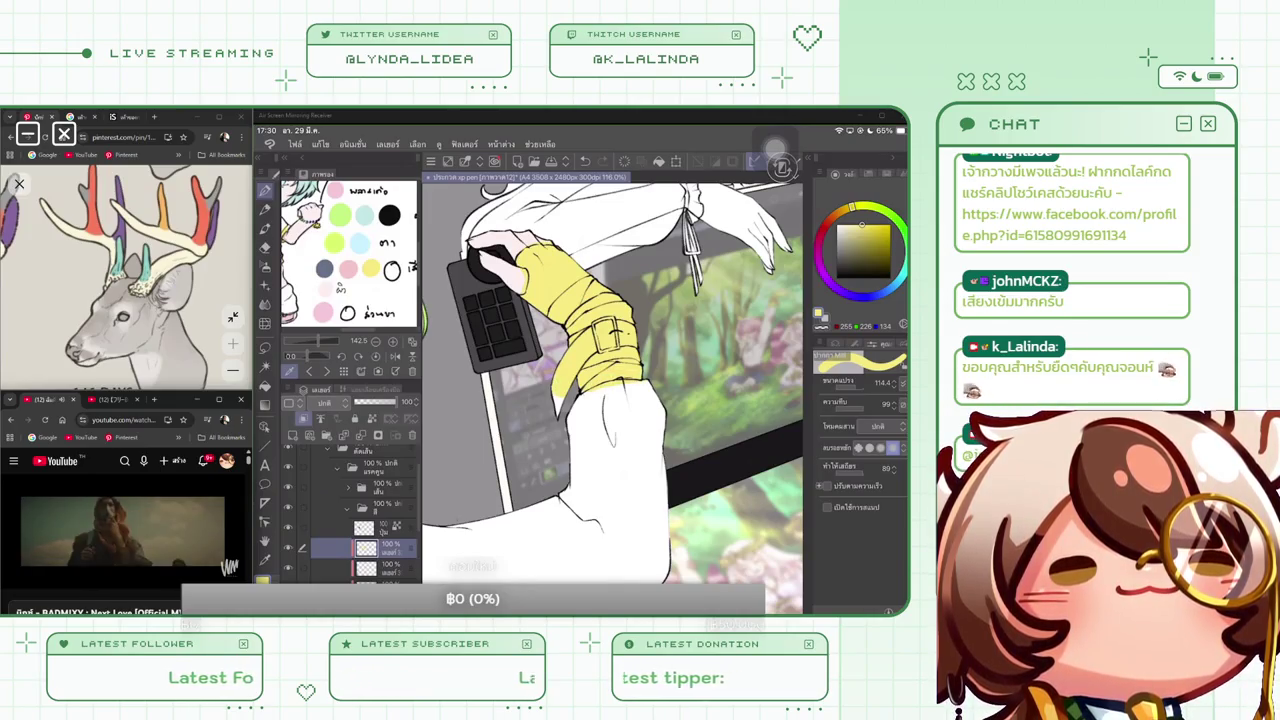
Zoom the canvas out and back in to check the colouring
scroll(613, 397, up, 1)
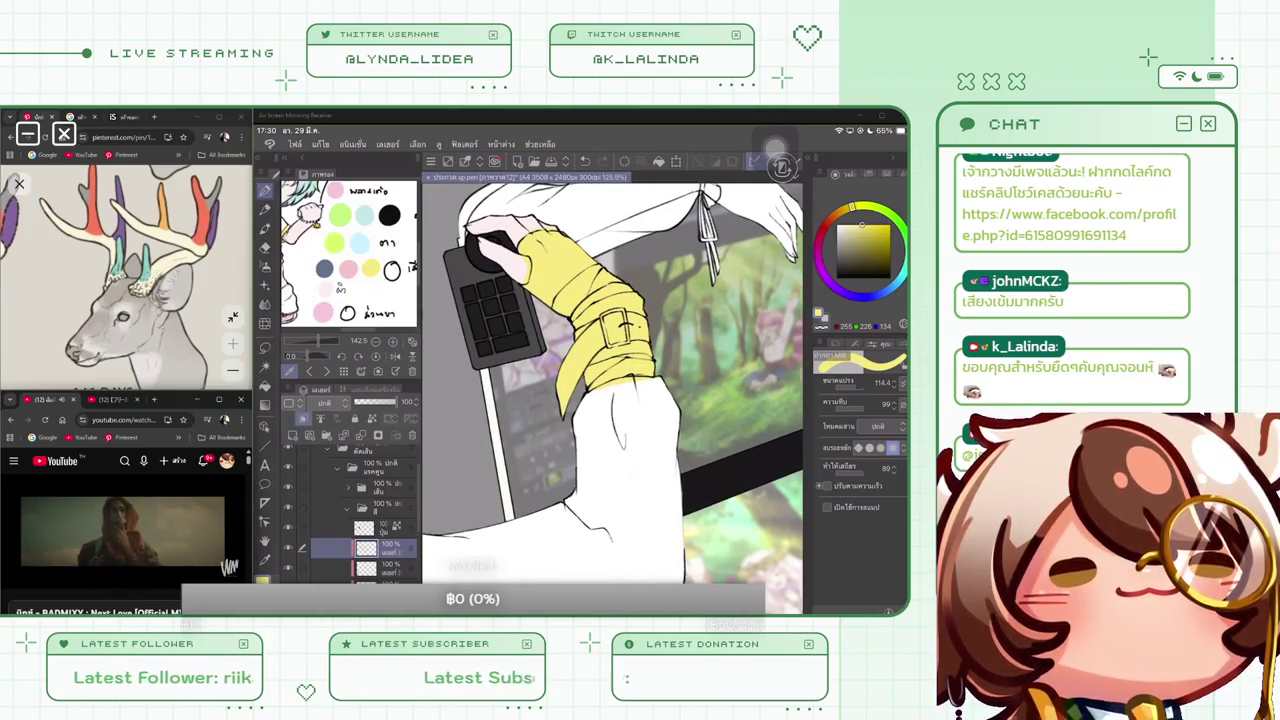
scroll(612, 390, down, 2)
scroll(612, 390, down, 2)
scroll(612, 390, down, 2)
scroll(612, 390, down, 1)
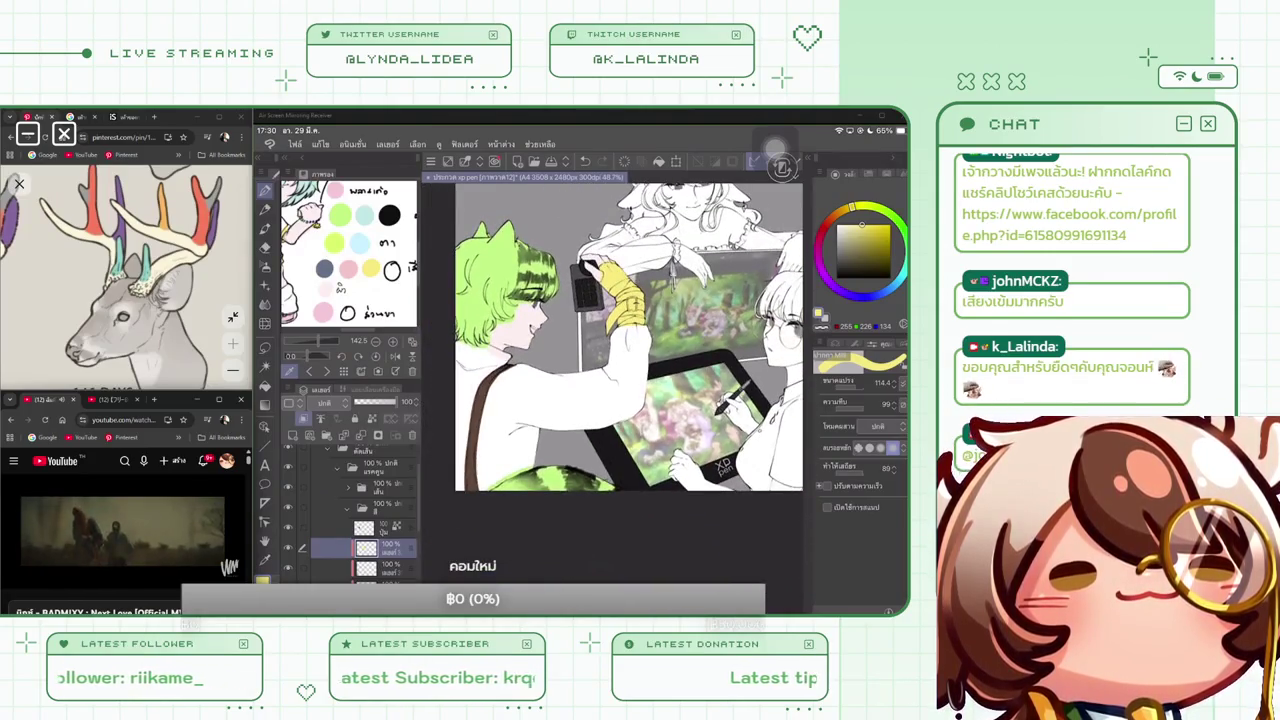
scroll(628, 340, up, 1)
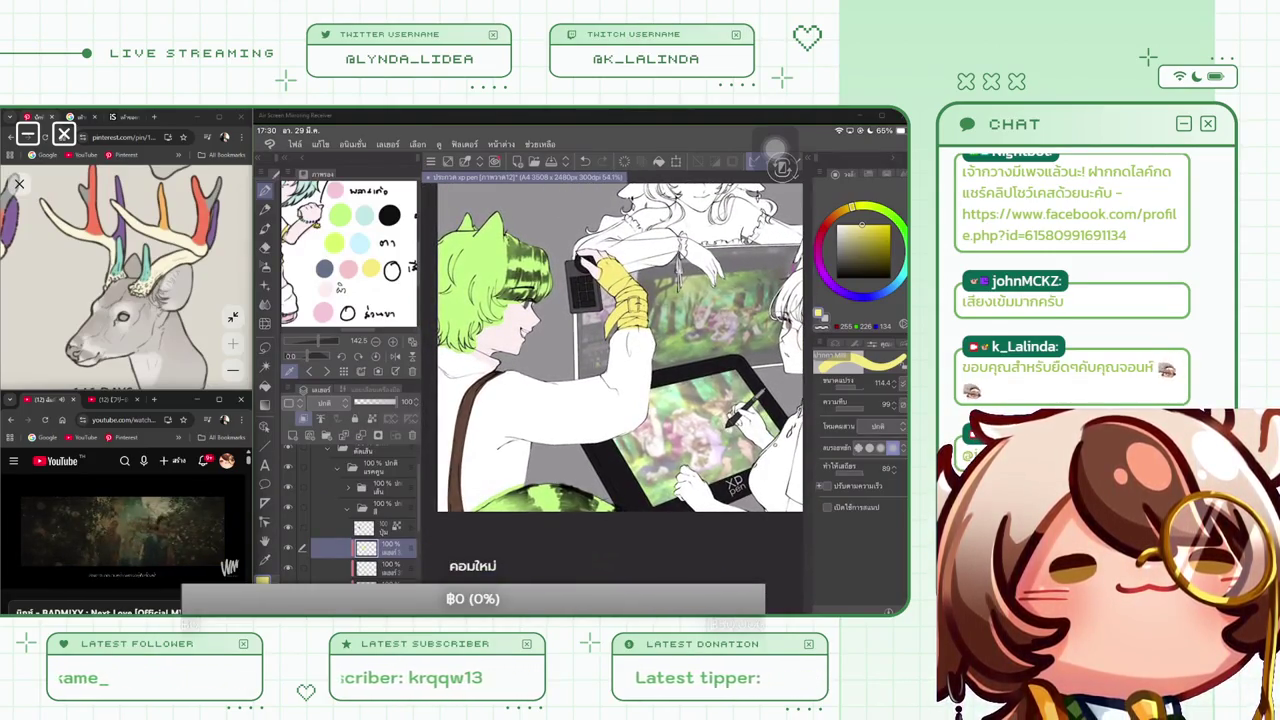
scroll(612, 370, up, 2)
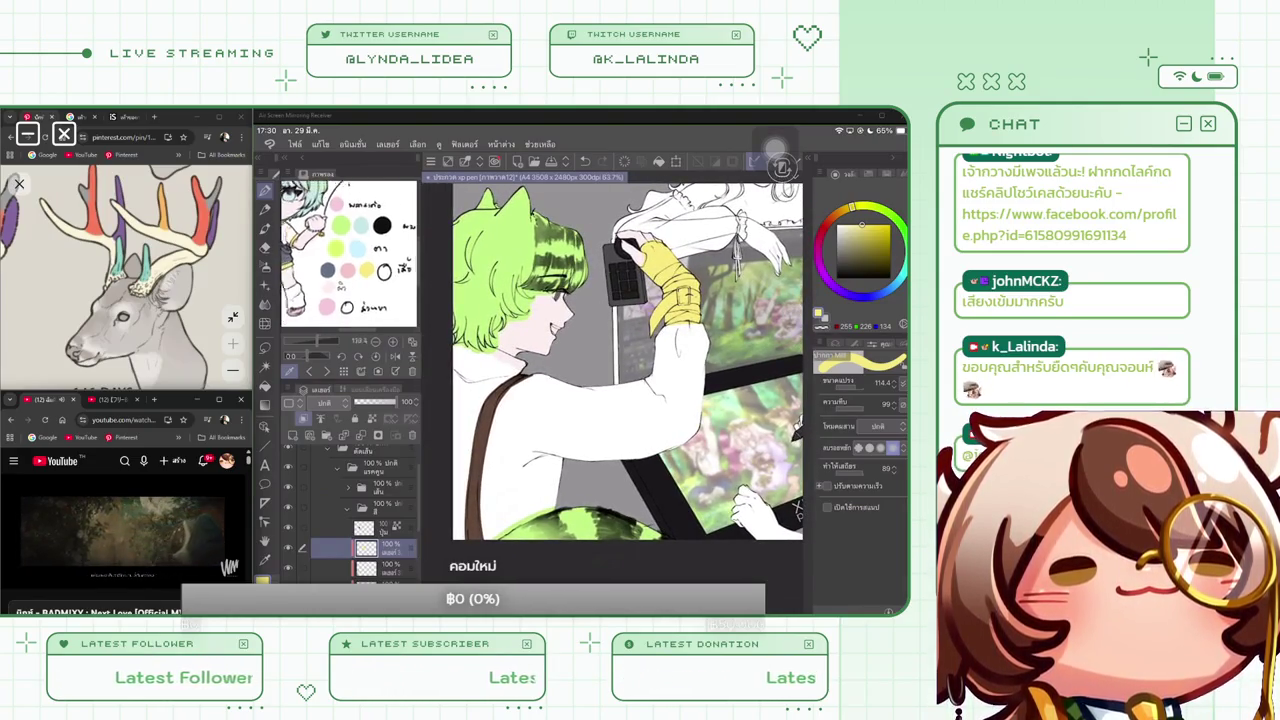
scroll(628, 380, up, 2)
scroll(348, 255, up, 1)
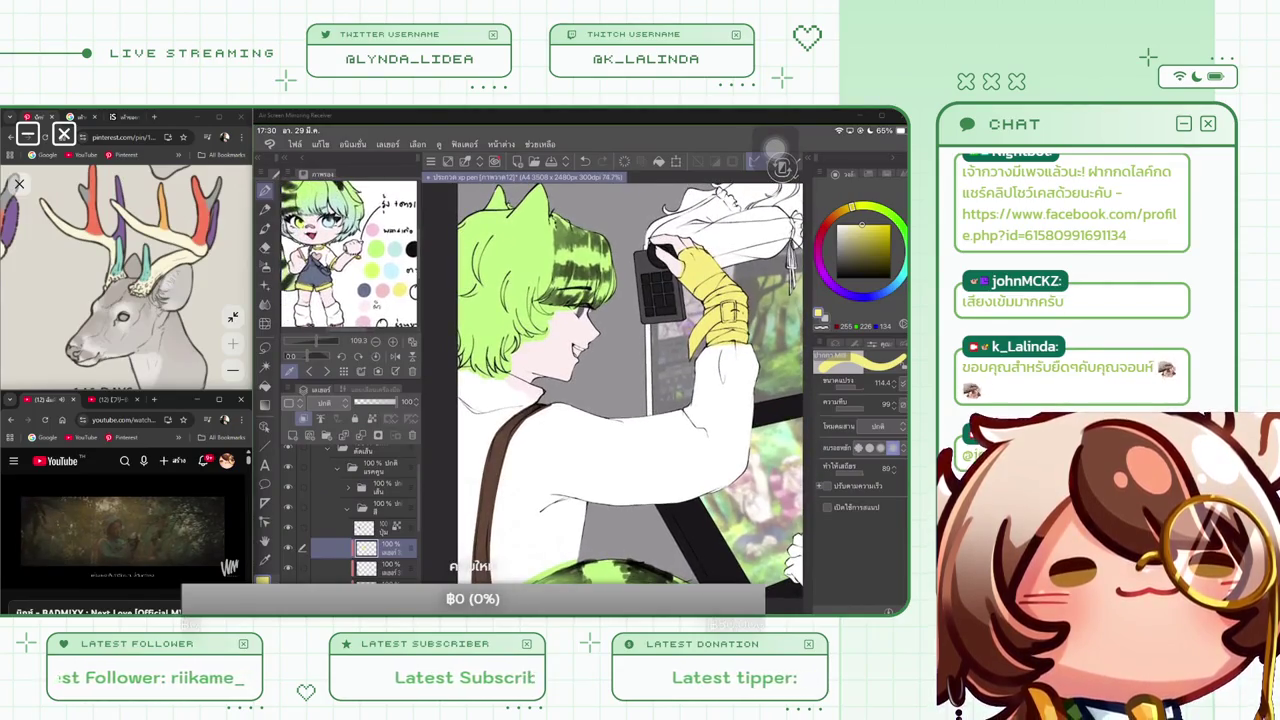
scroll(612, 380, up, 2)
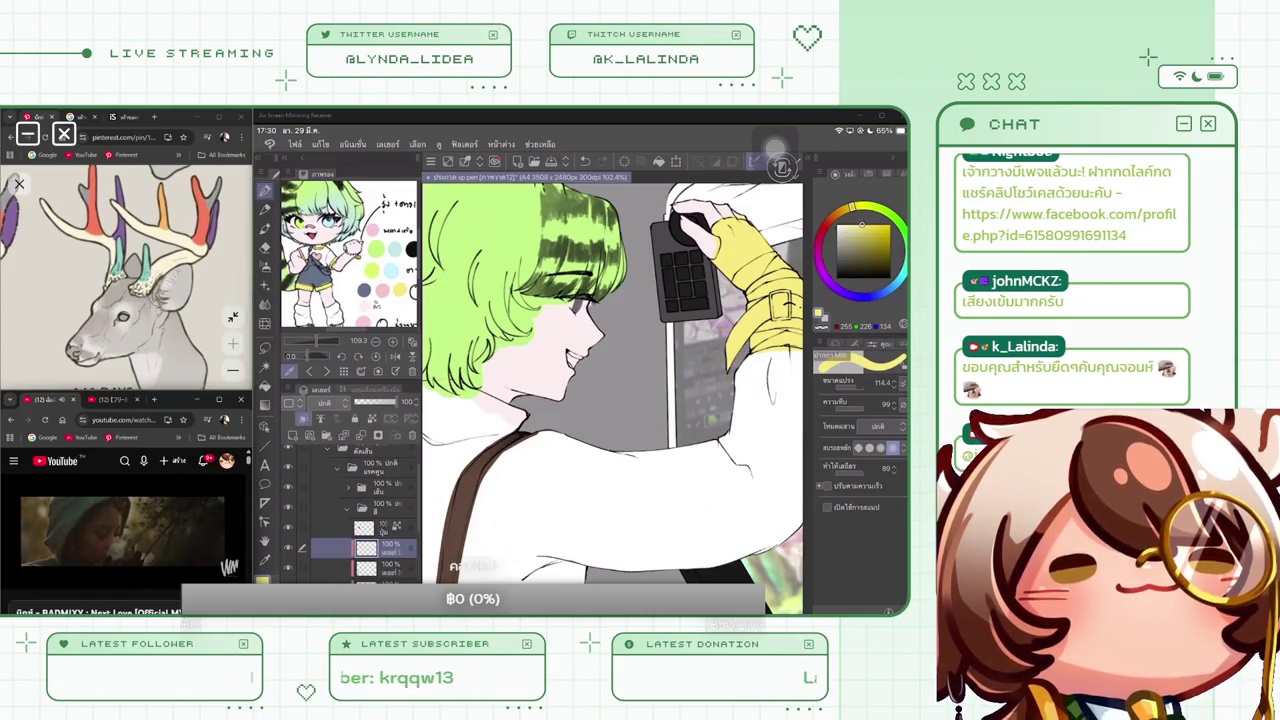
Select the eye layer and the one below it, then pick light green
click(385, 507)
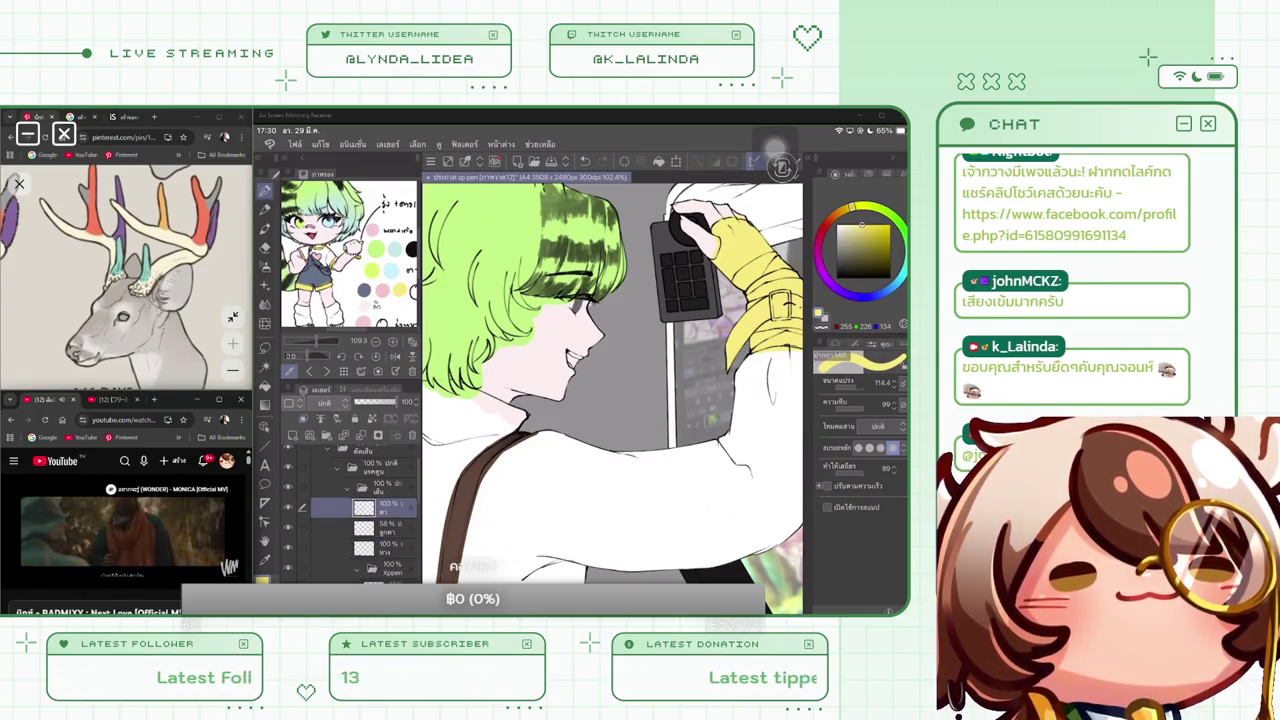
click(385, 527)
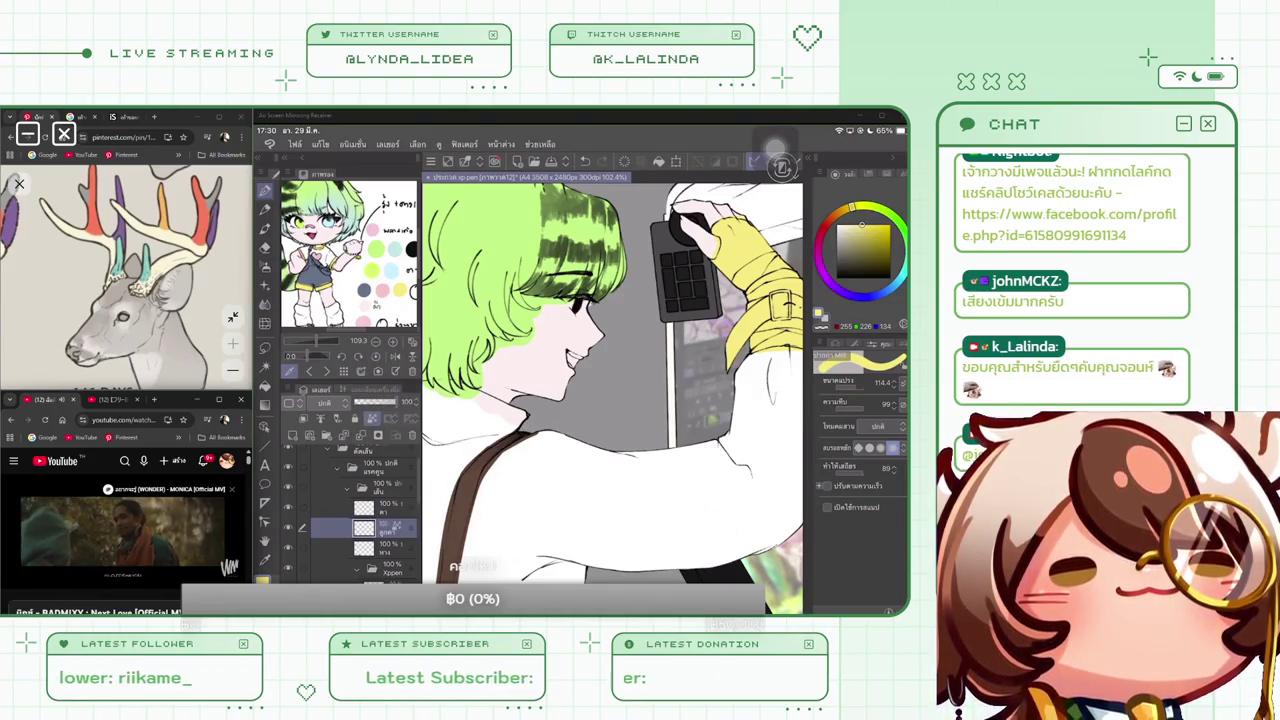
click(374, 268)
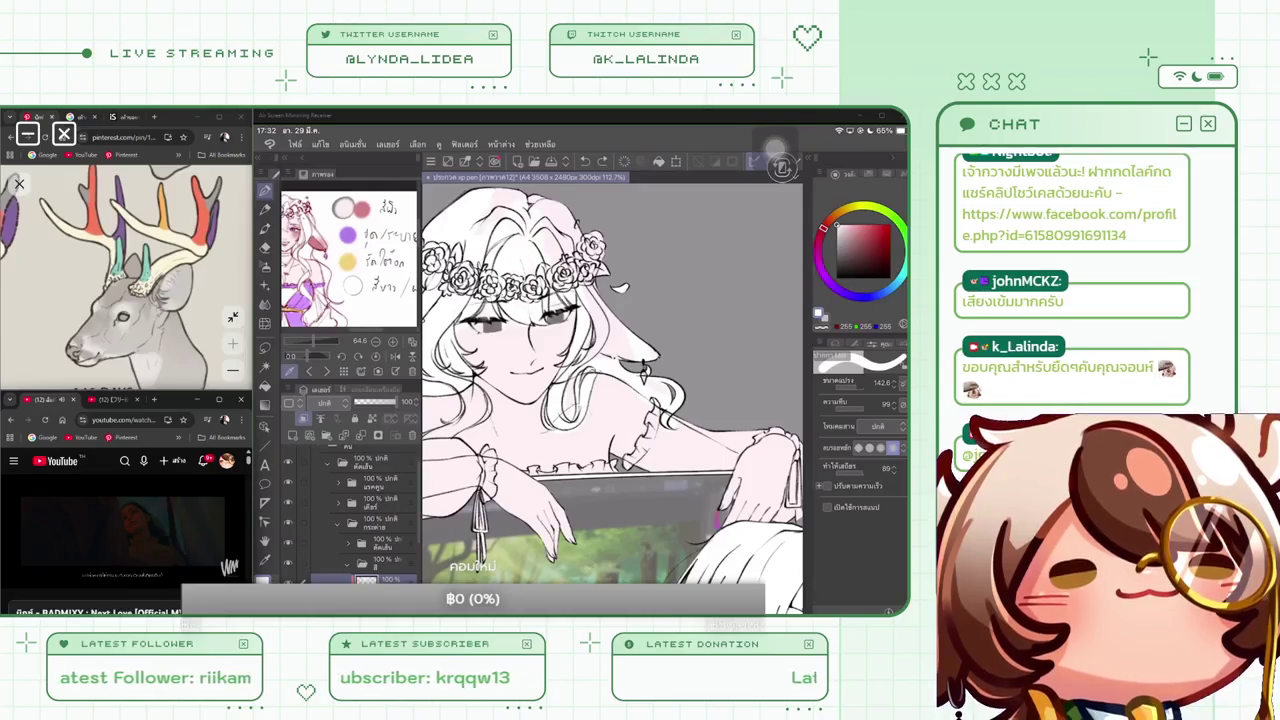
Reduce the brush size to 47.4
click(838, 384)
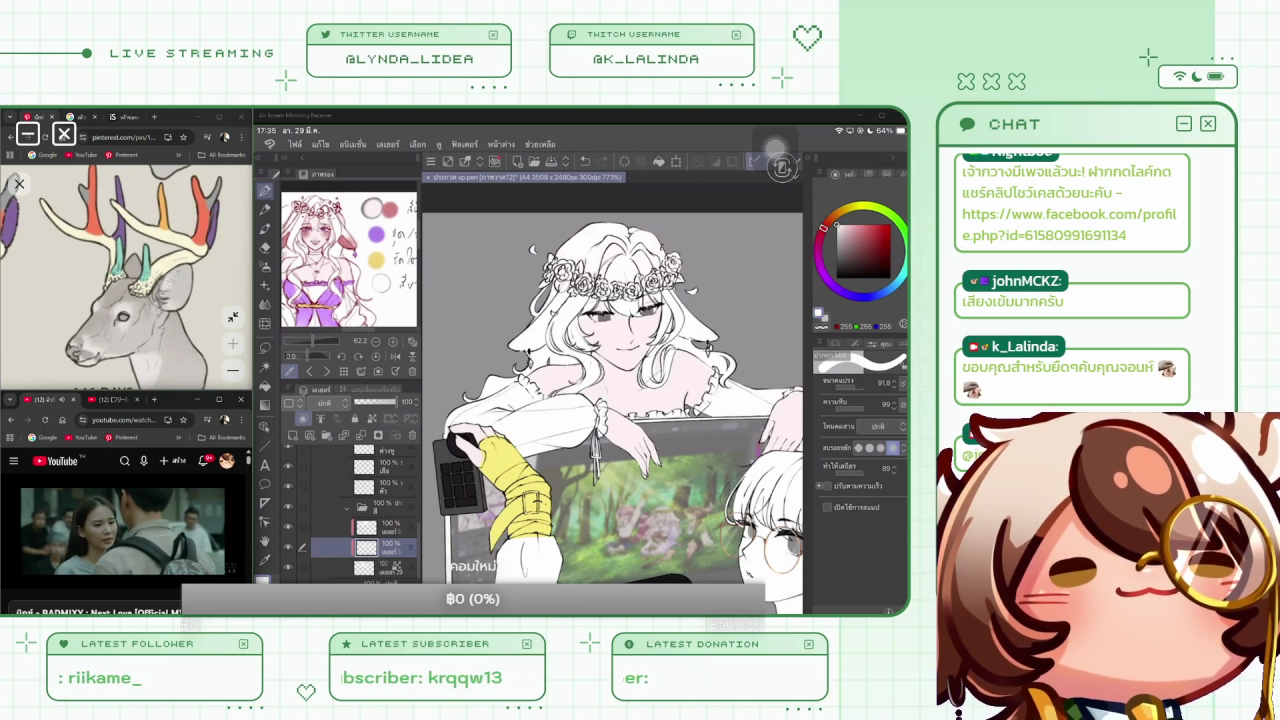
Rename the hair layer to ผม and the clothes layer to เสื้อ
double_click(388, 547)
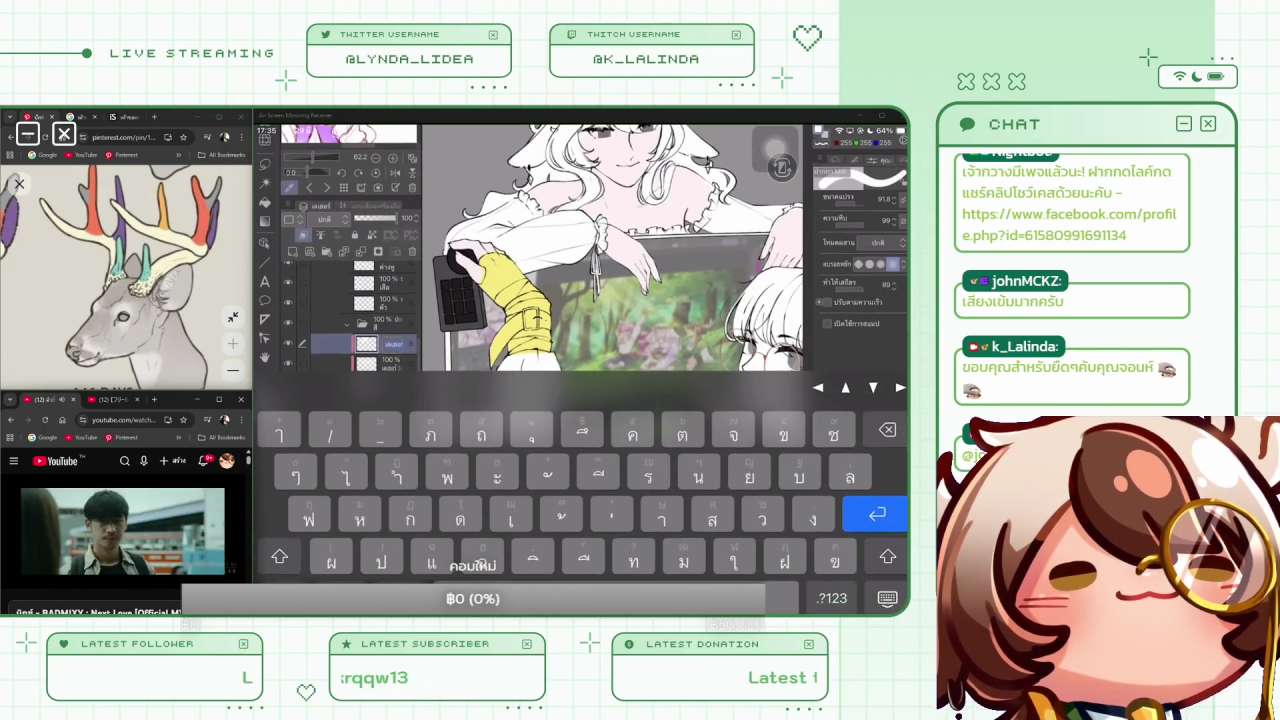
text(ม)
key(Return)
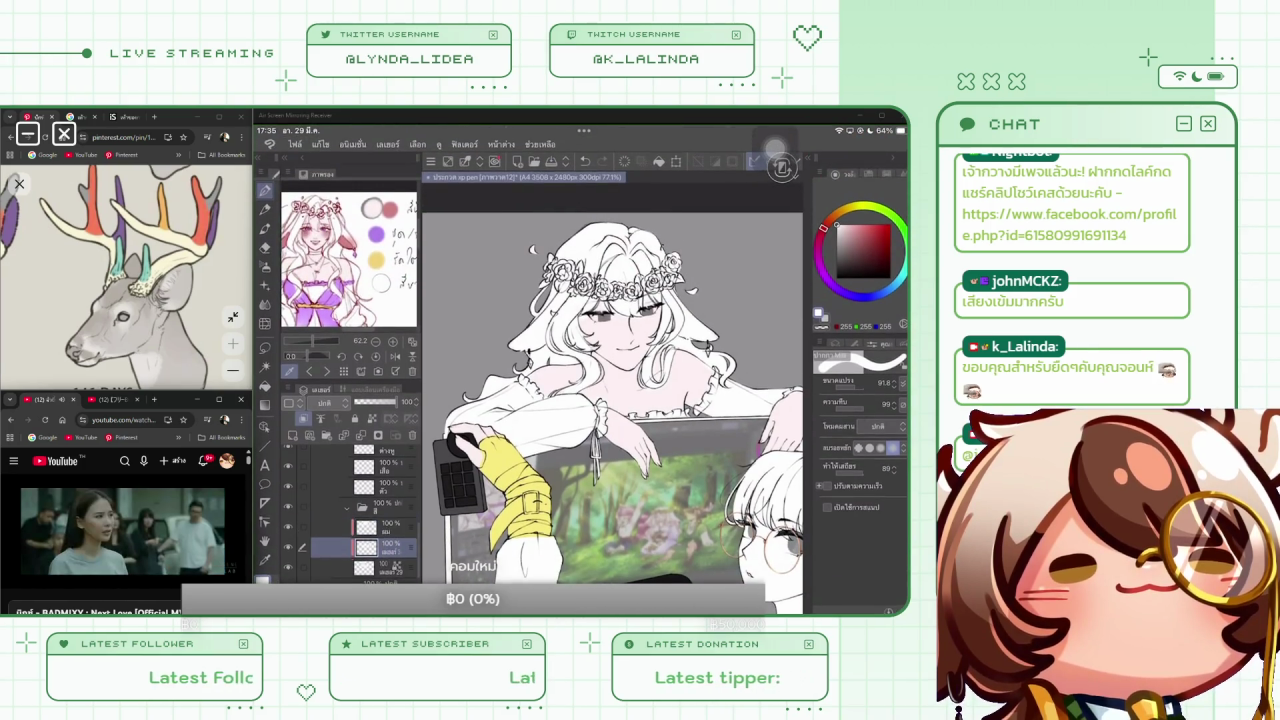
double_click(390, 344)
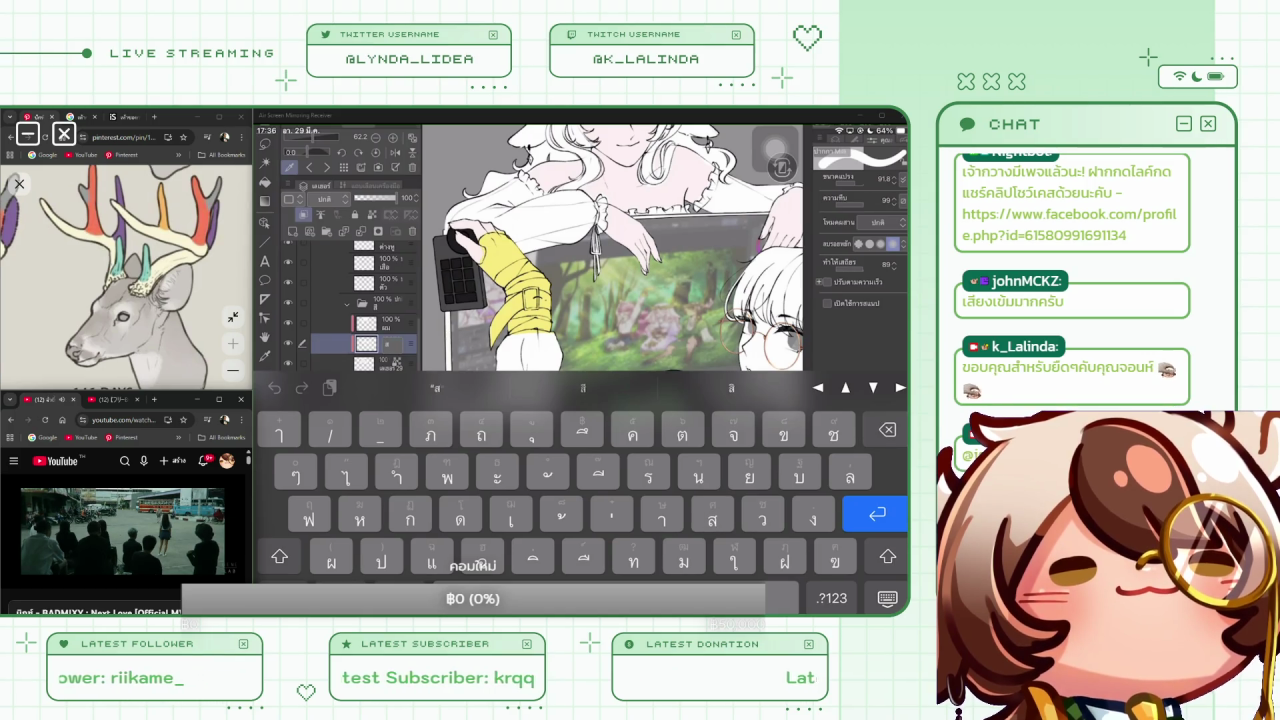
text(สิ)
key(BackSpace)
key(BackSpace)
text(เสื้อ)
key(Return)
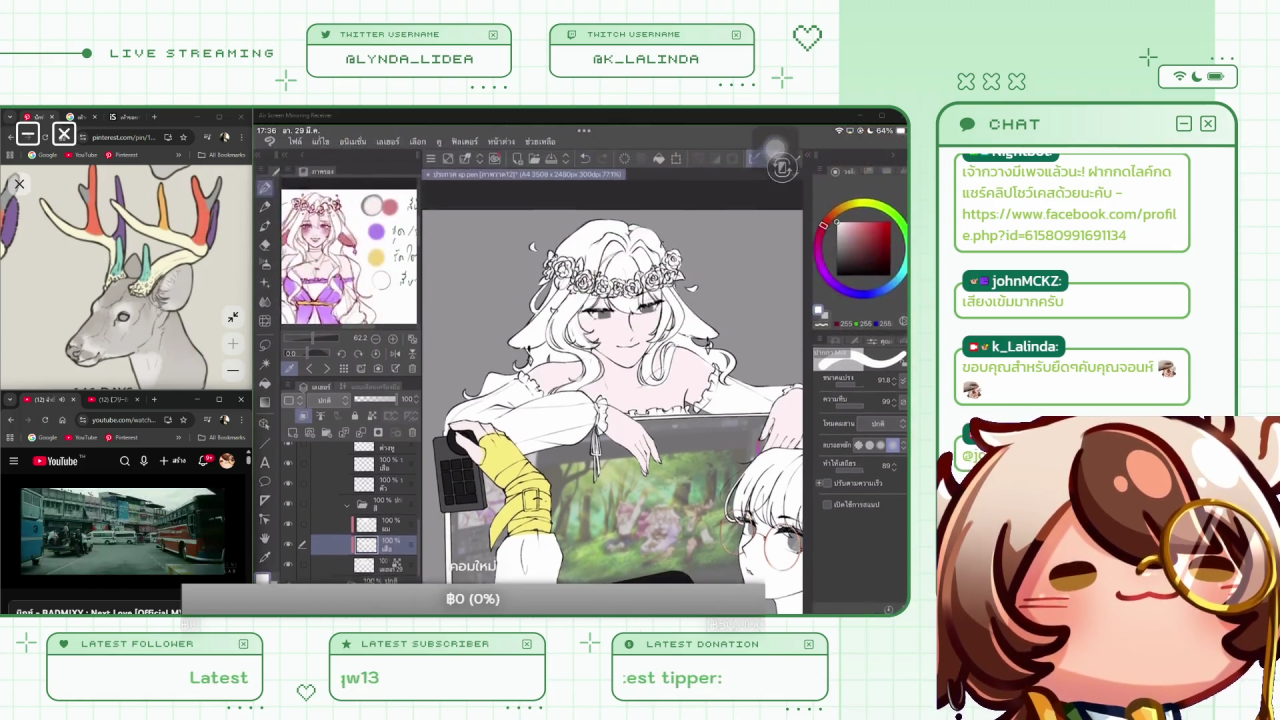
Rename the layer above the clothes layer to ดอกไม้
scroll(612, 417, down, 2)
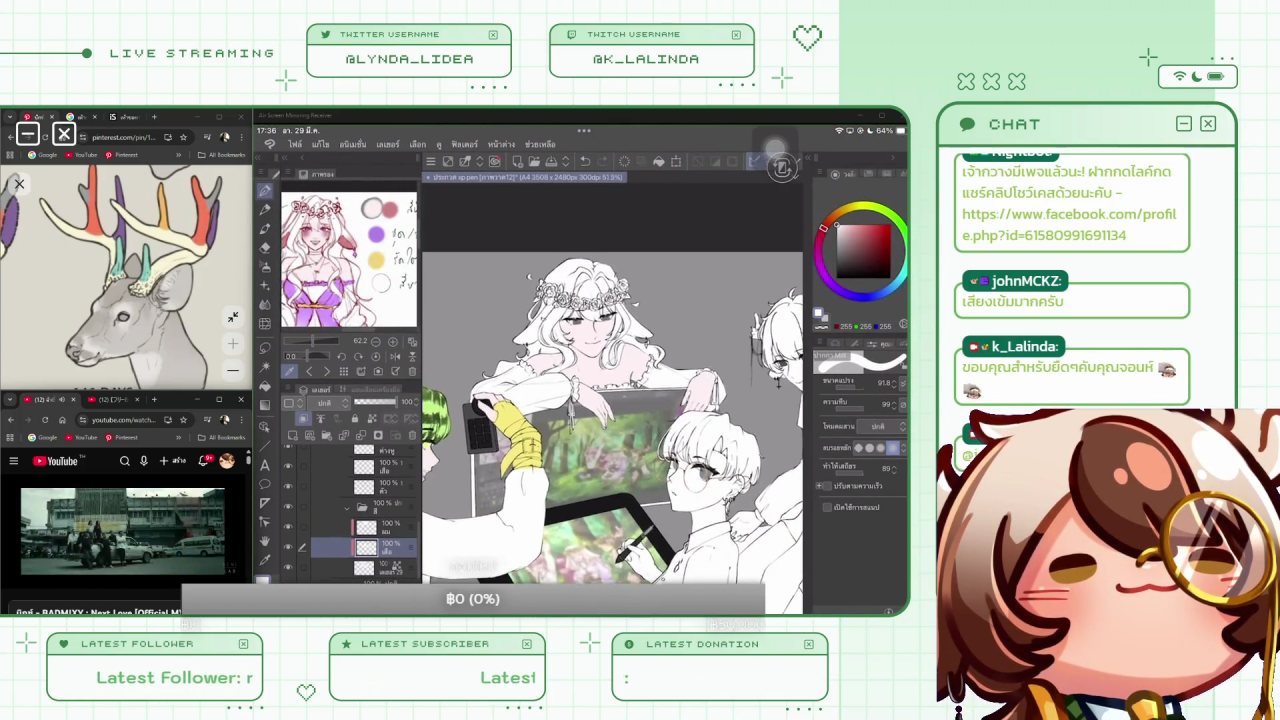
scroll(612, 420, up, 2)
click(385, 527)
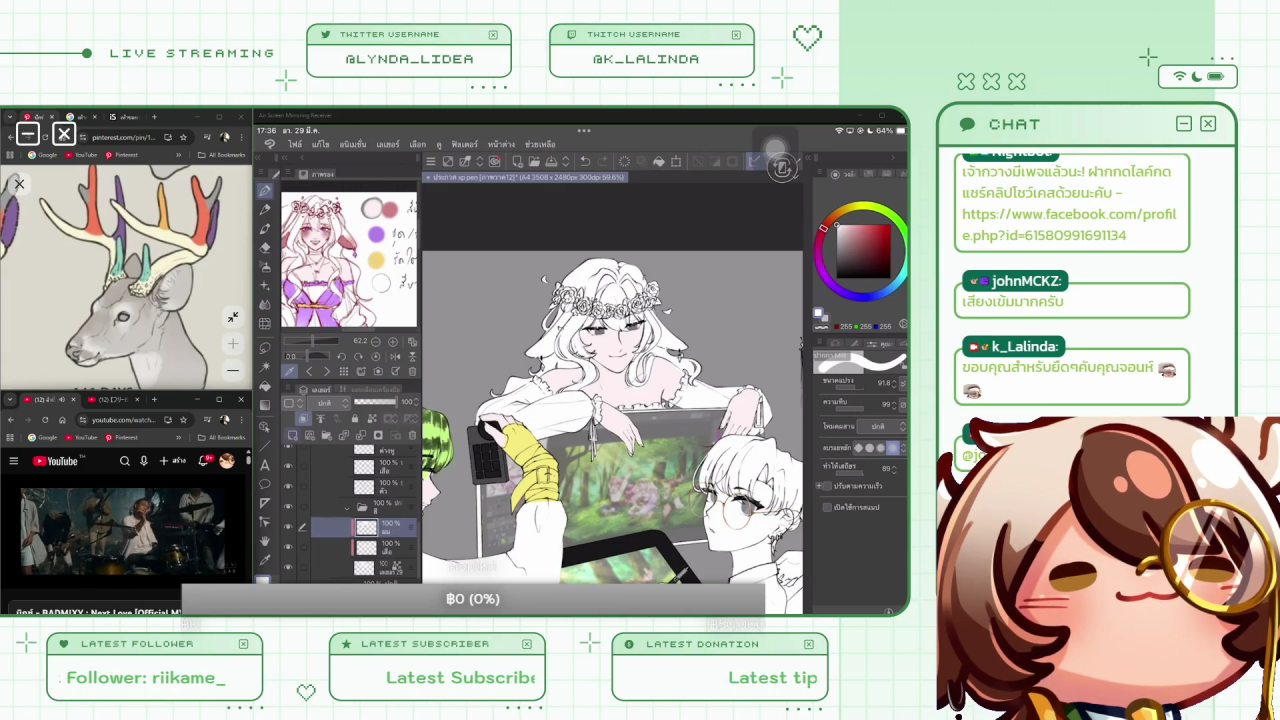
double_click(385, 527)
text(ดอกไม้)
key(Return)
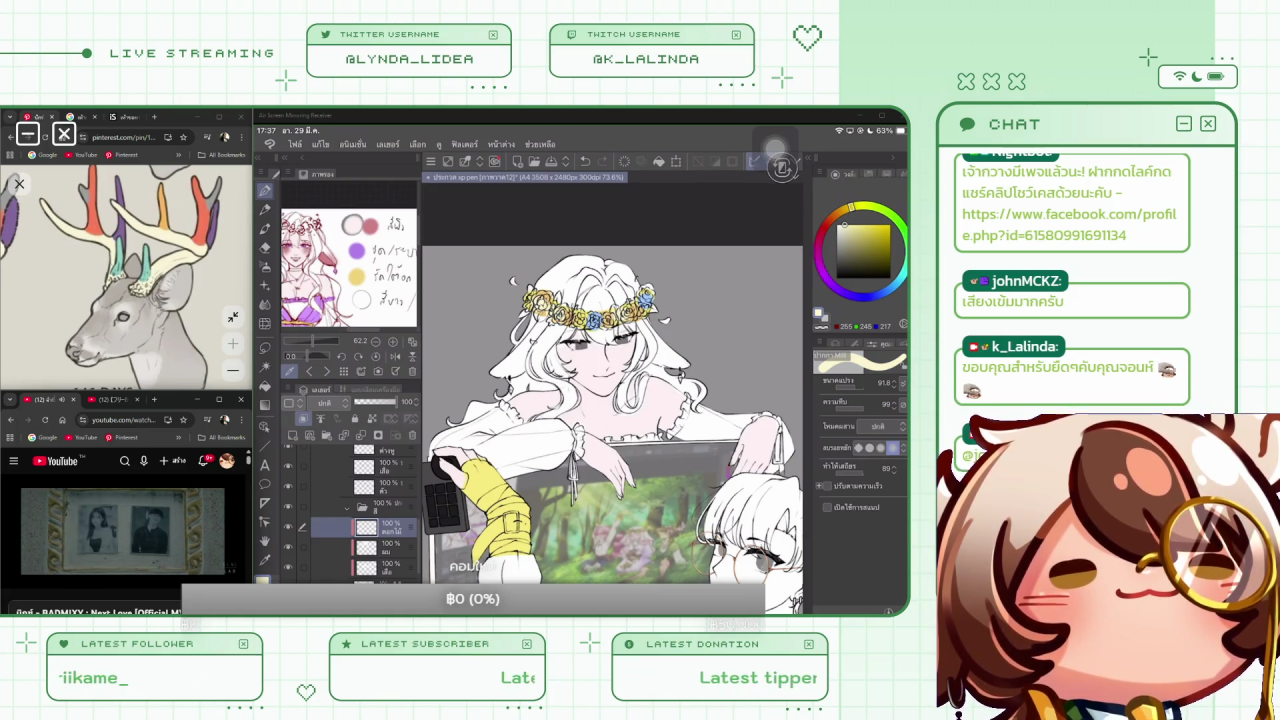
Pick a slightly darker green on the colour wheel for the crown's leaves
scroll(612, 430, down, 3)
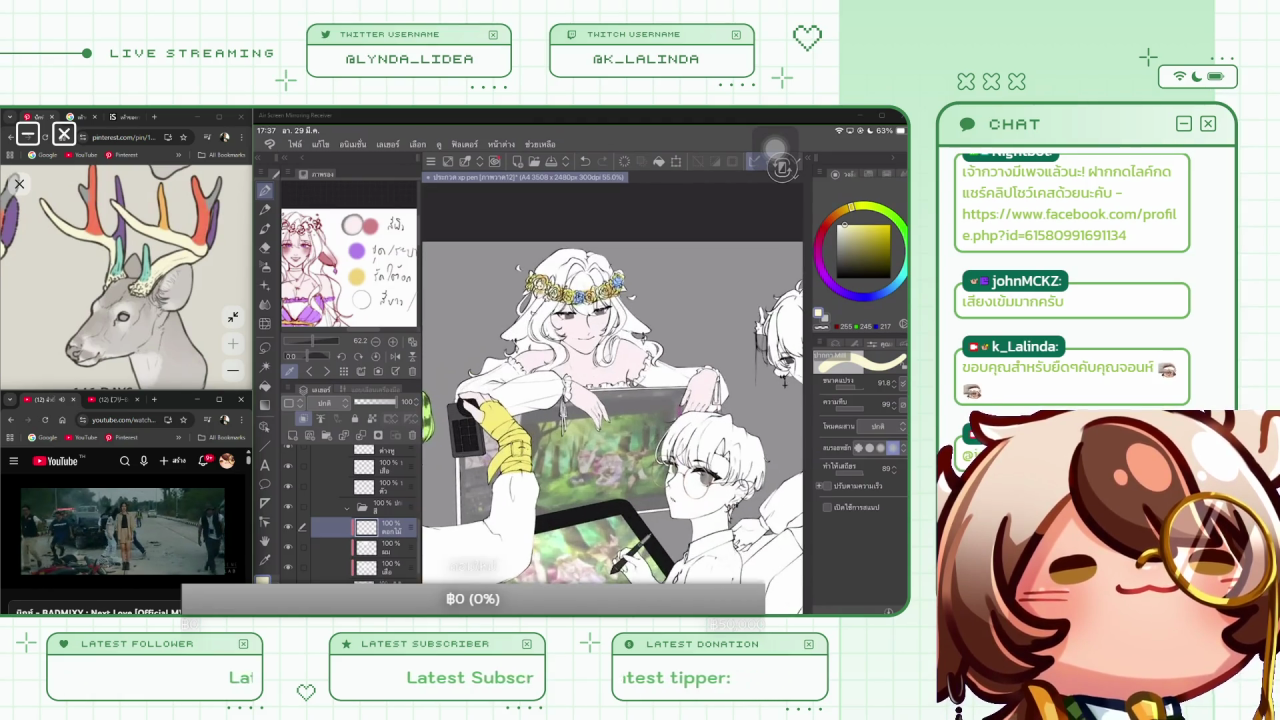
click(869, 238)
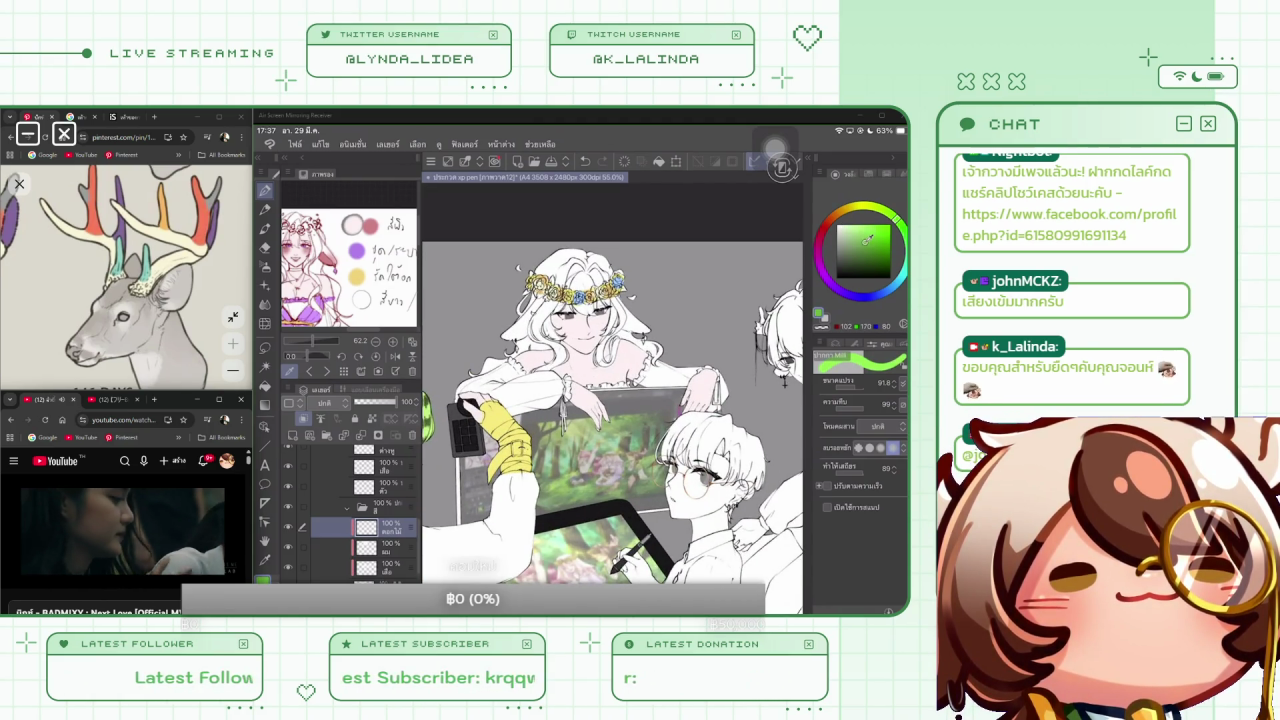
click(871, 240)
scroll(612, 420, up, 3)
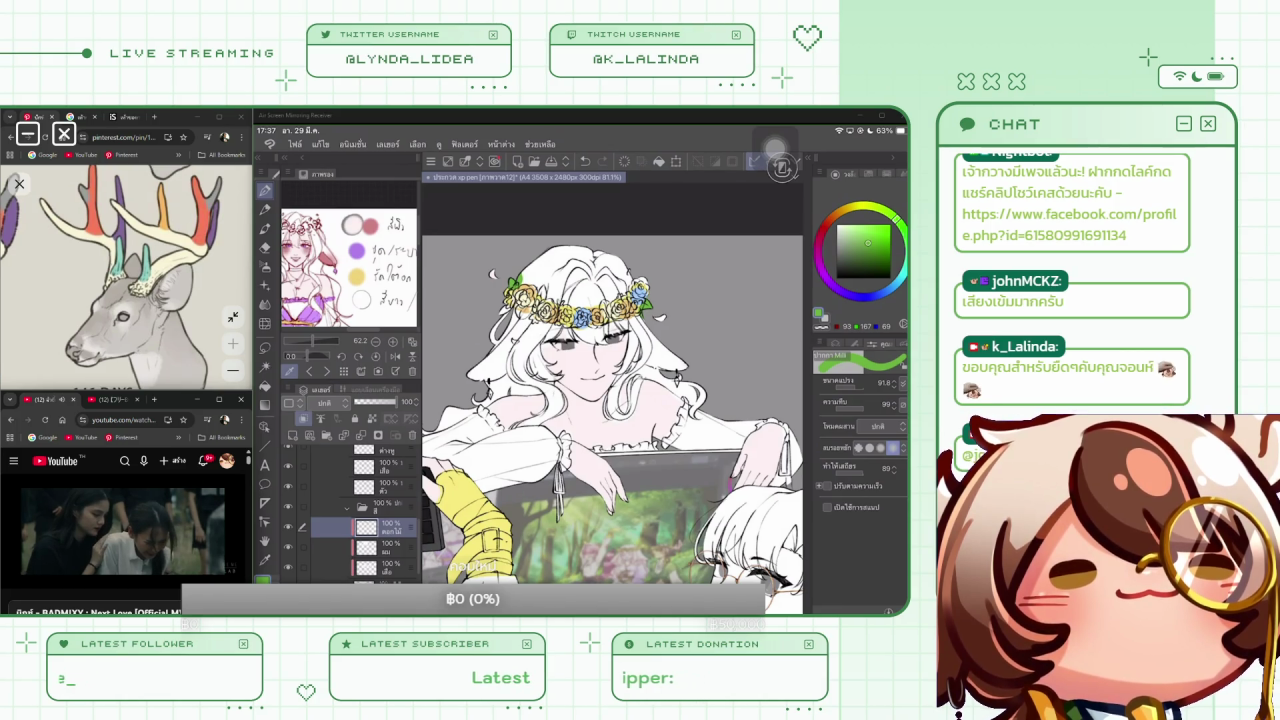
Switch to yellow and adjust it brighter and paler for the crown's blossoms
scroll(612, 420, down, 1)
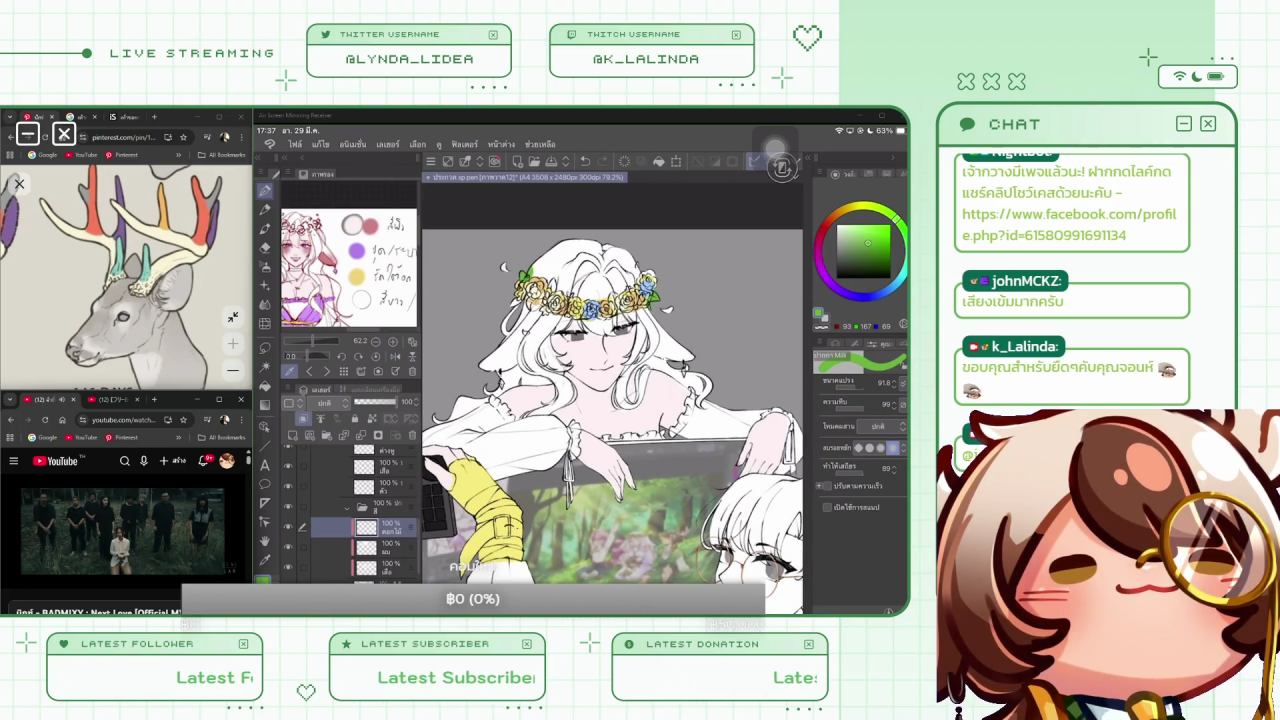
click(853, 226)
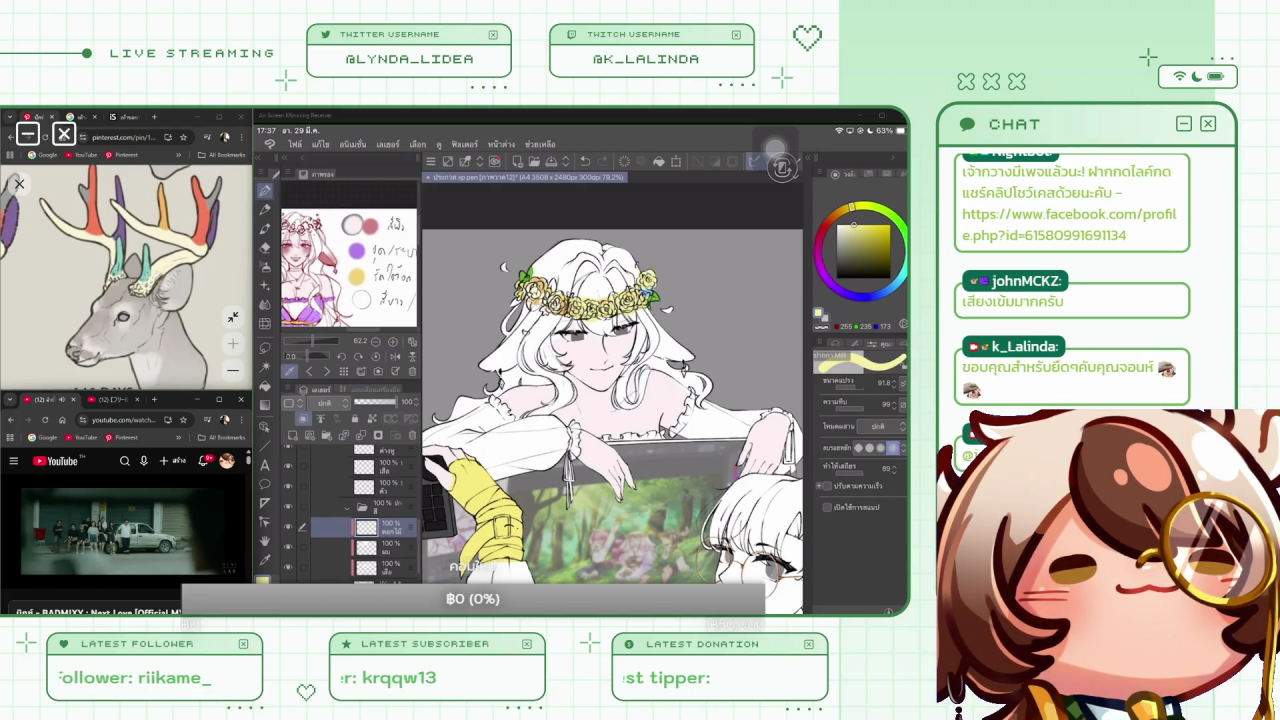
click(870, 230)
click(868, 224)
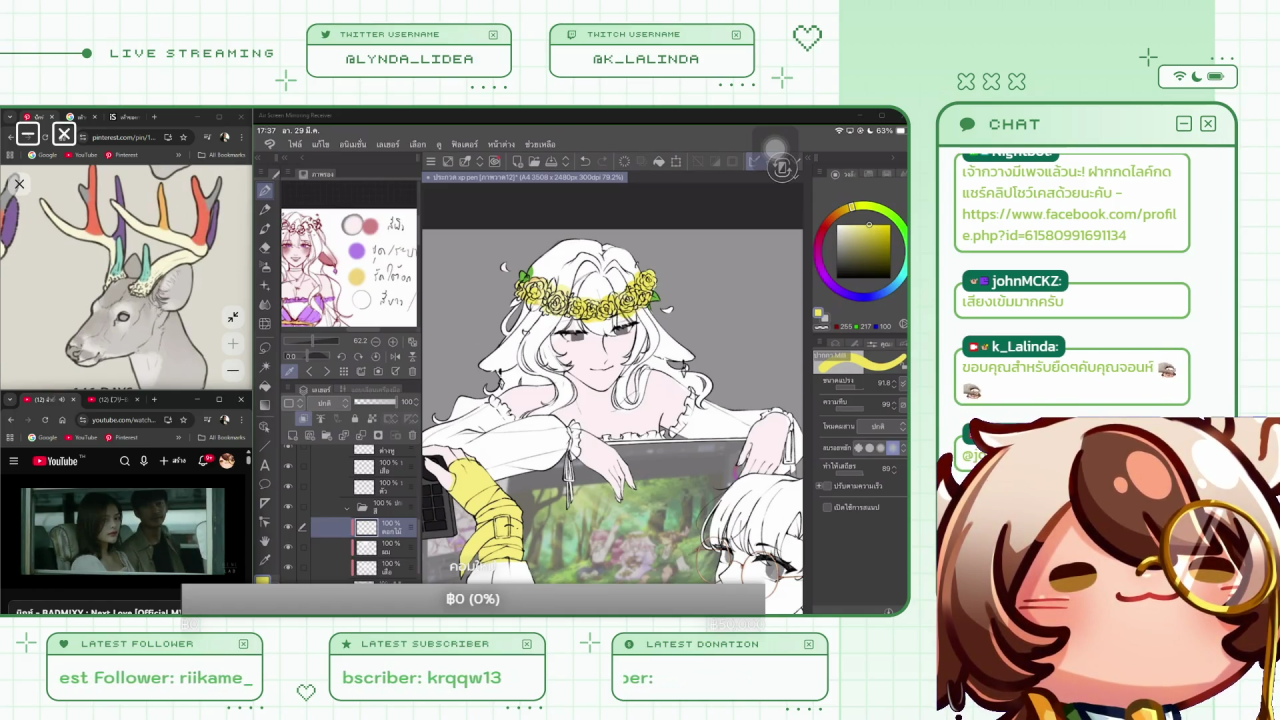
click(858, 224)
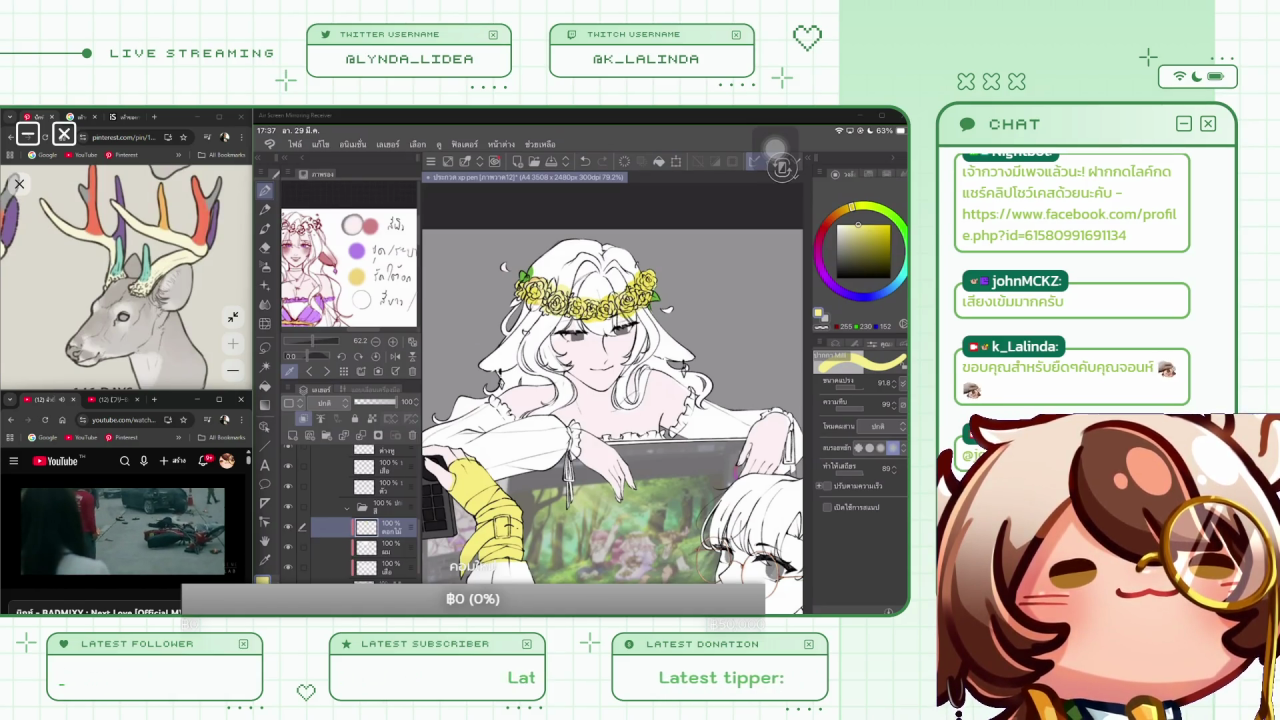
scroll(612, 420, down, 1)
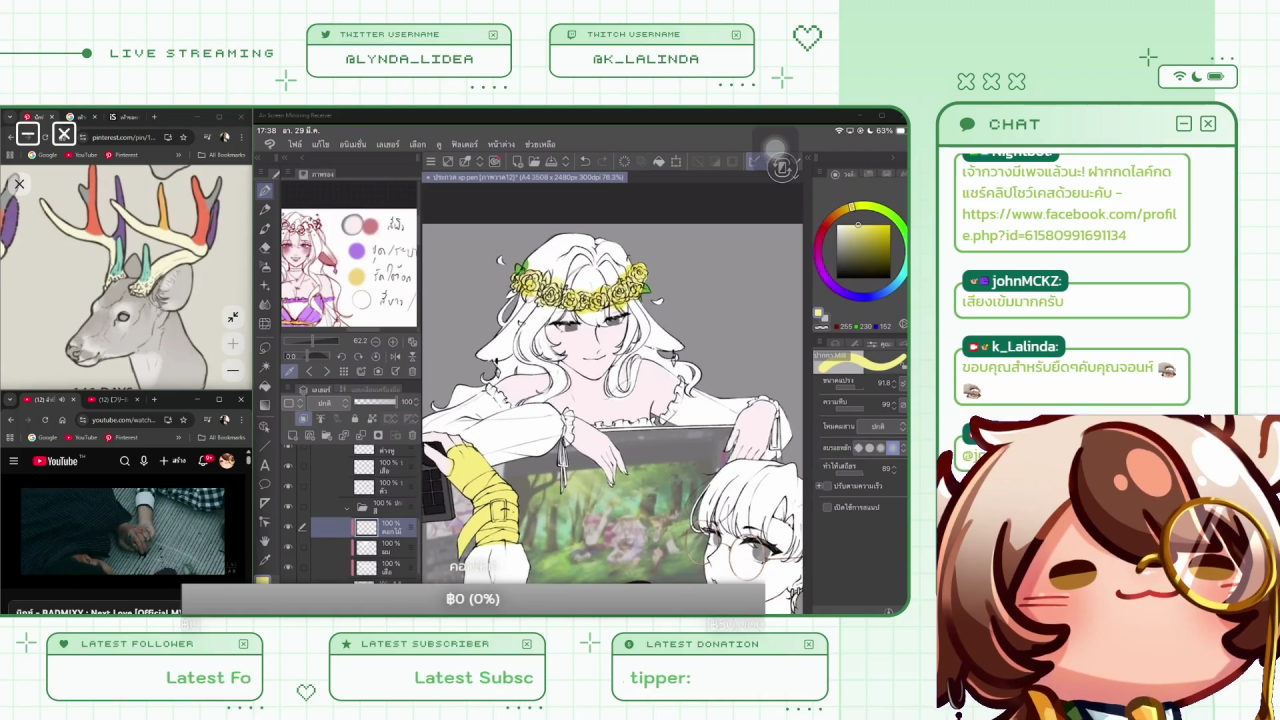
Pick a muted leaf green, test and undo a crown stroke, and shrink the brush
click(893, 215)
click(857, 245)
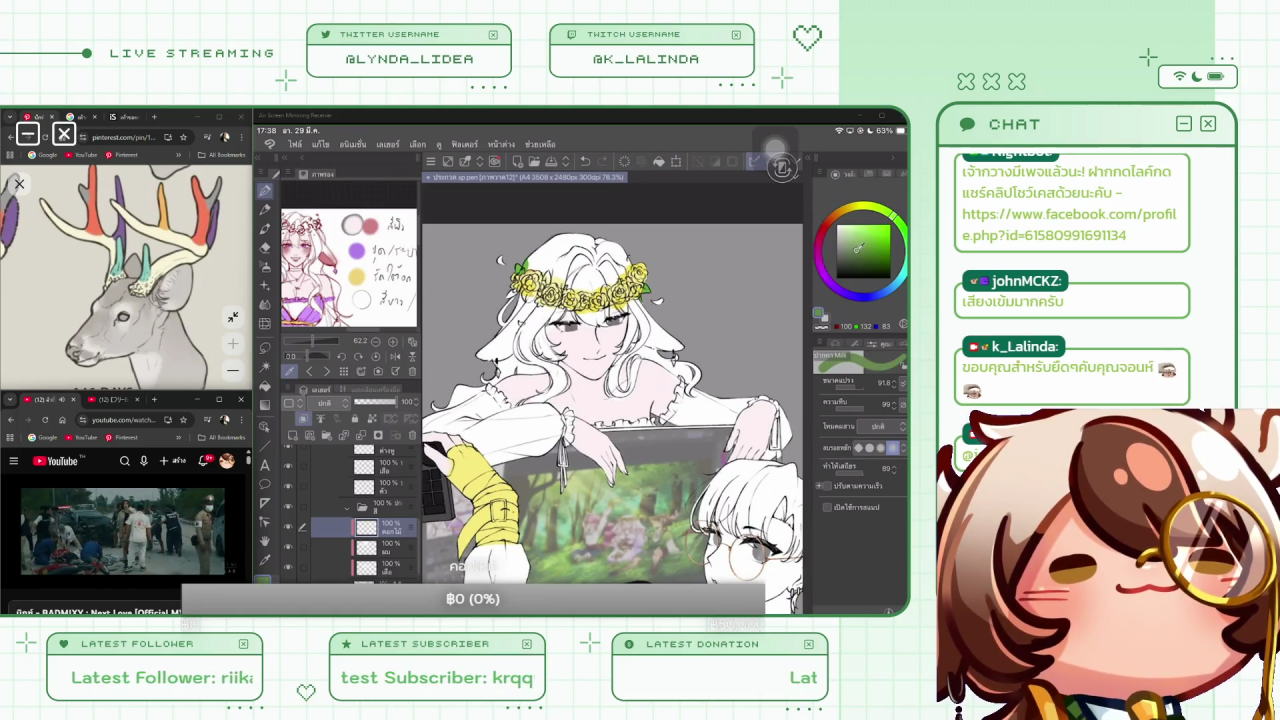
drag(636, 296, 646, 312)
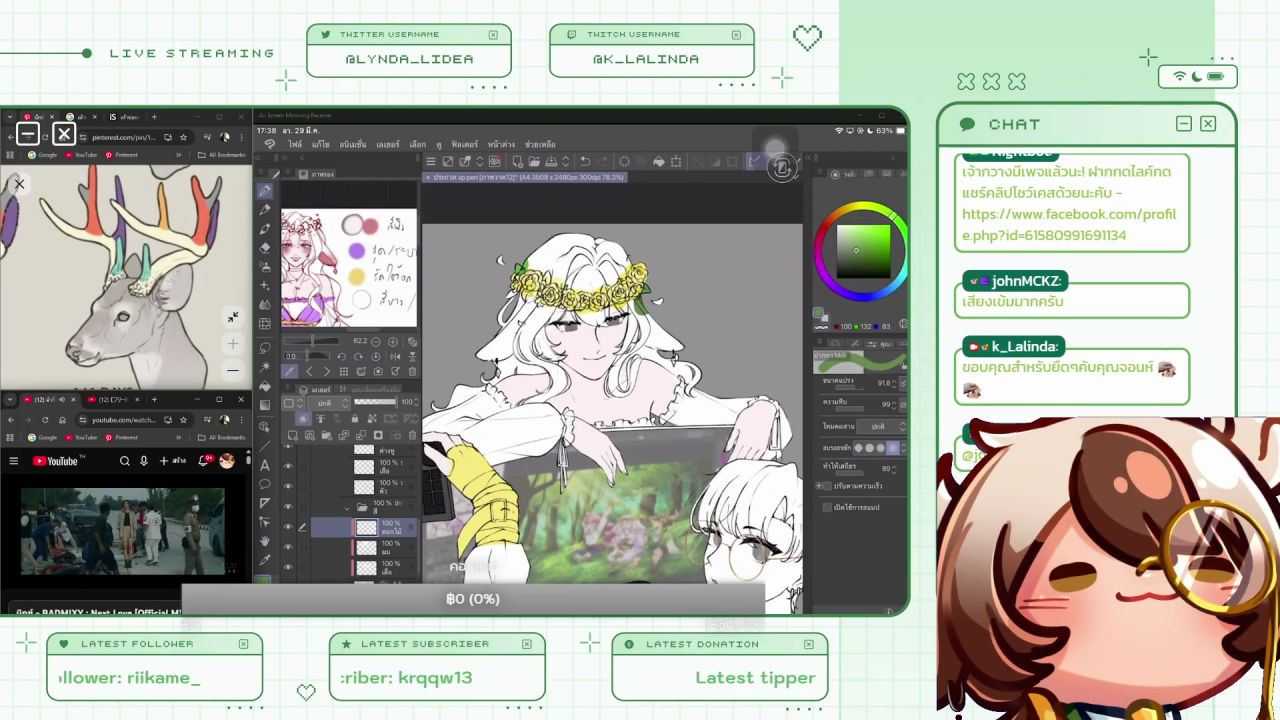
key(ctrl+z)
click(858, 249)
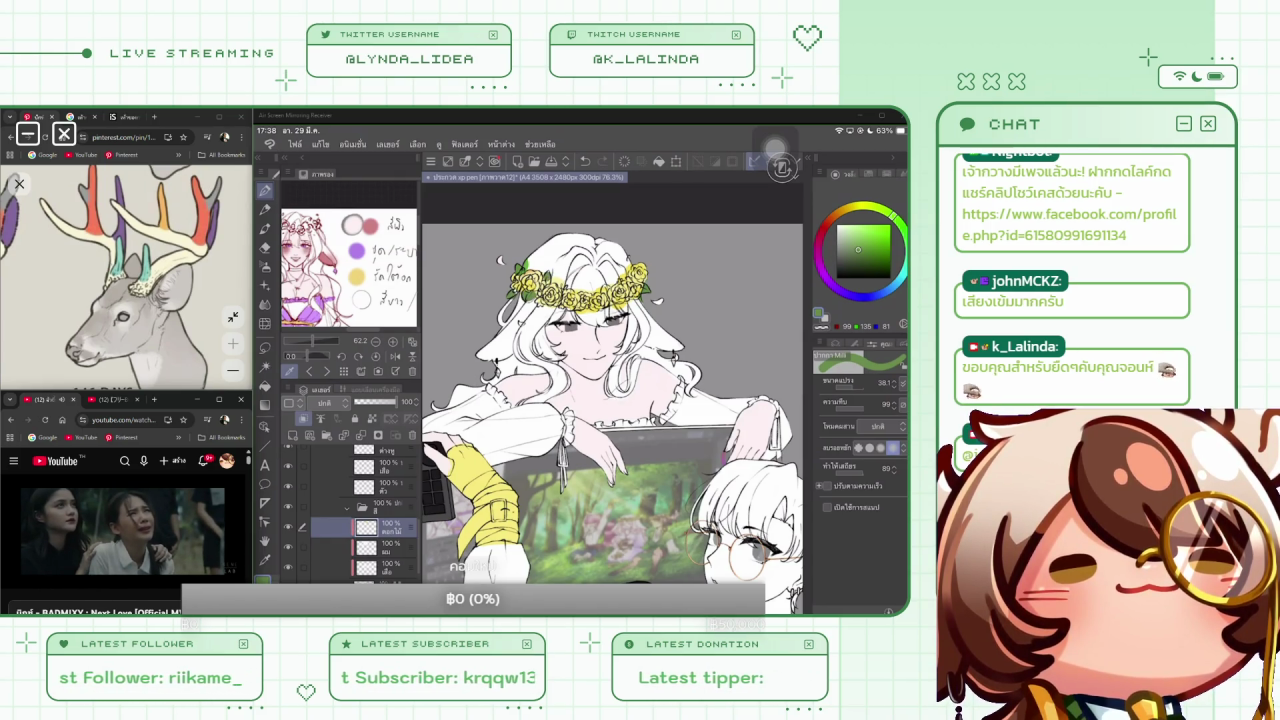
key(bracketleft)
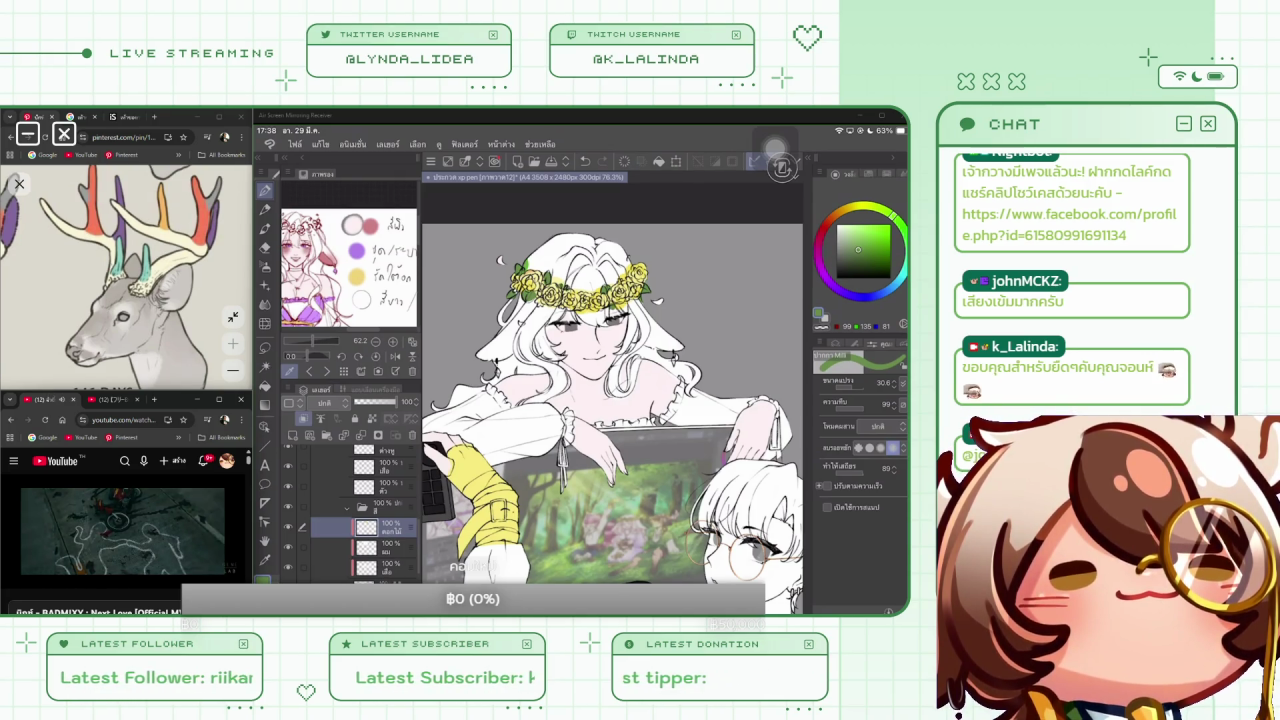
Switch the drawing colour to a warmer golden yellow
scroll(612, 403, down, 2)
scroll(612, 403, down, 1)
scroll(612, 403, down, 1)
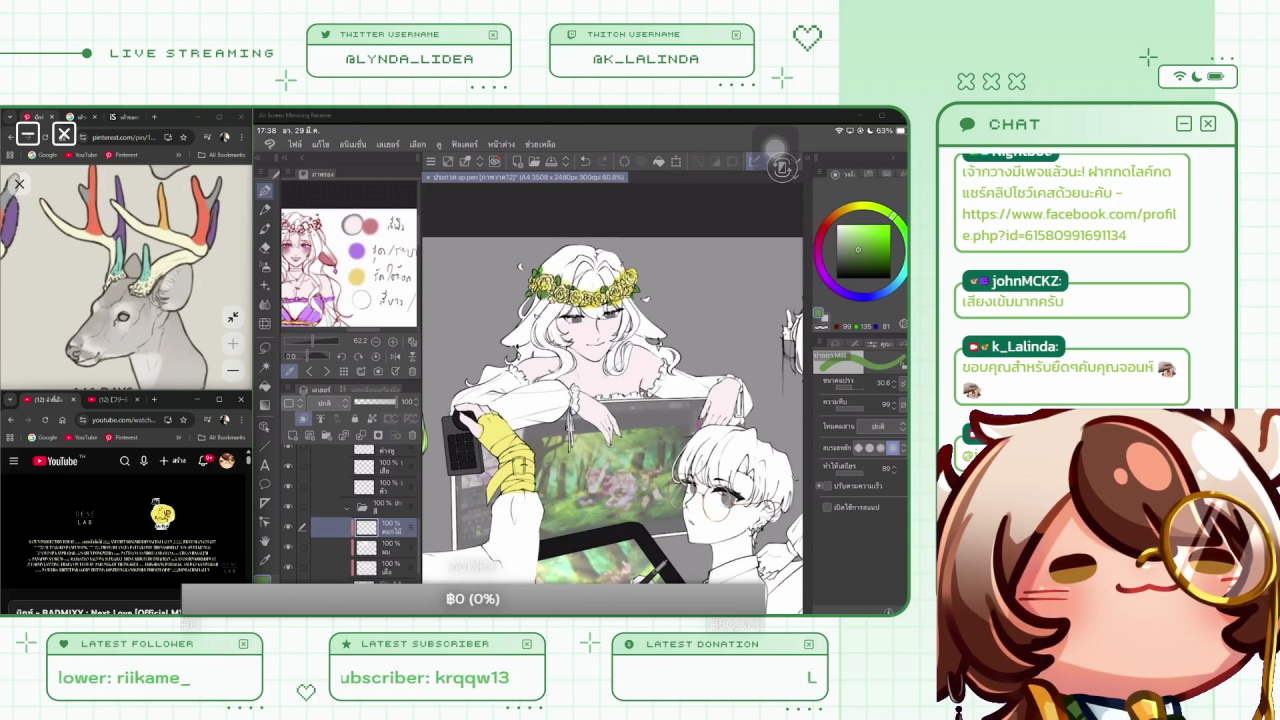
click(866, 221)
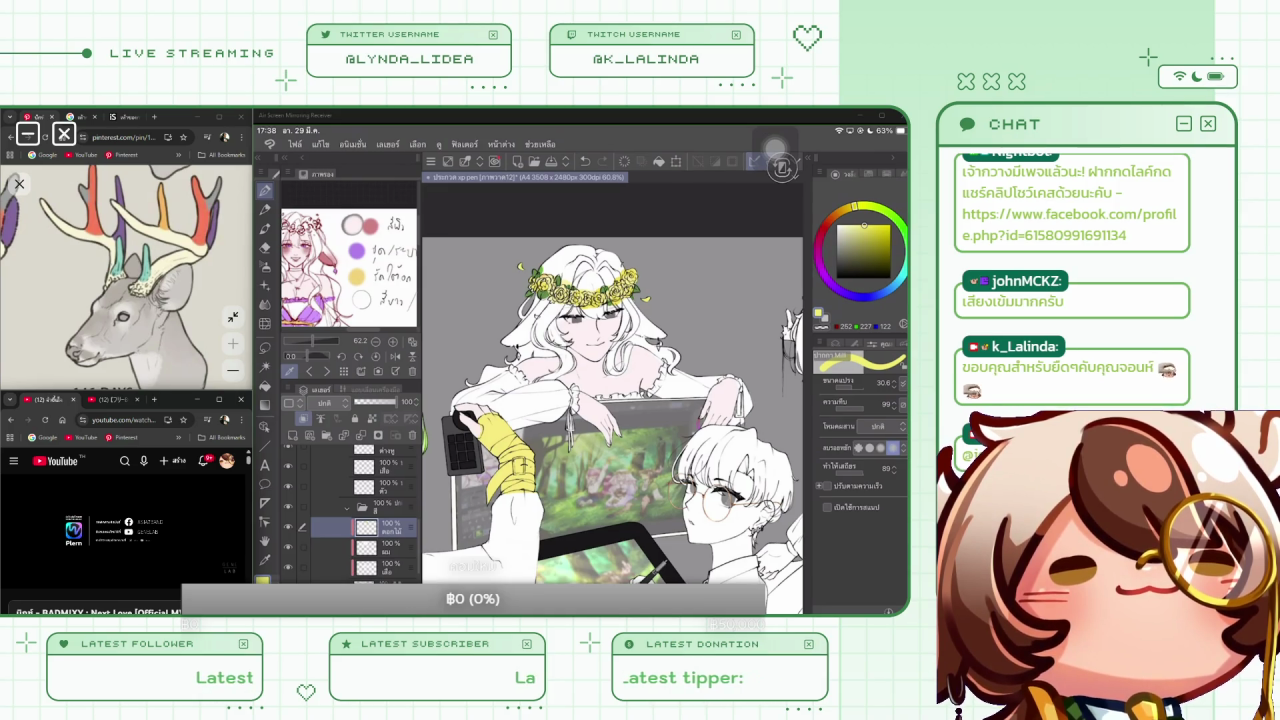
scroll(612, 403, down, 2)
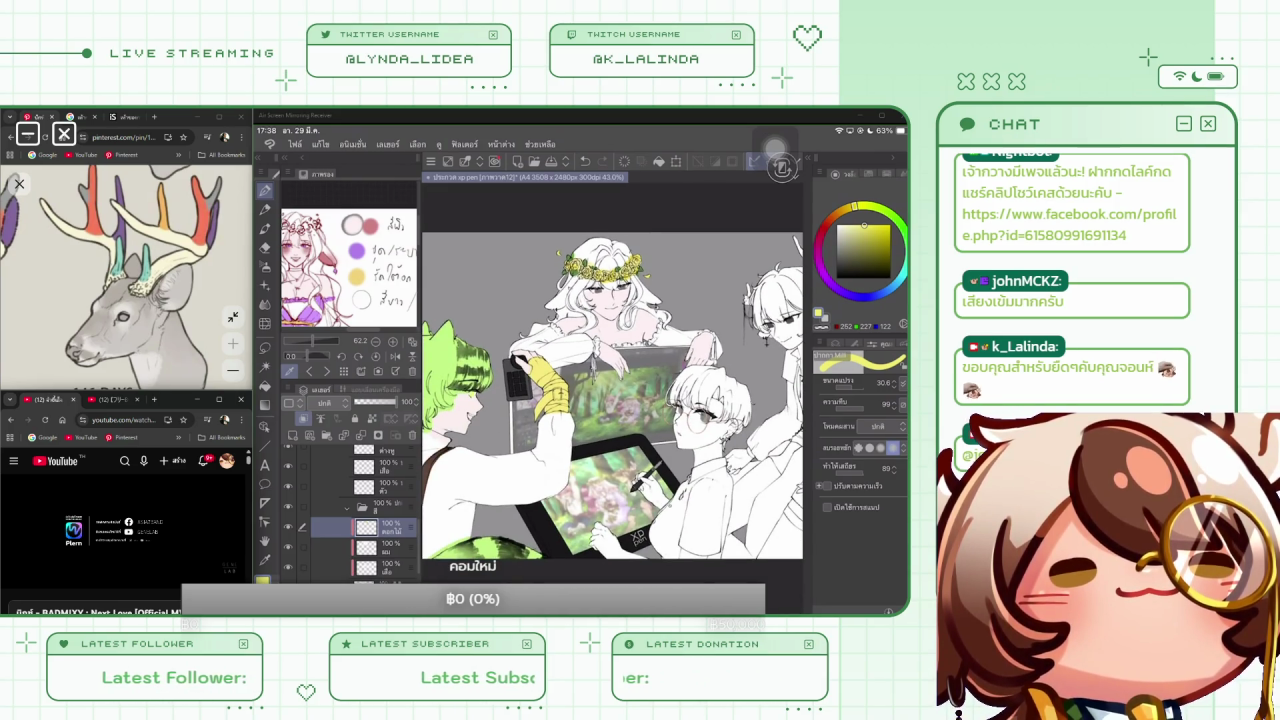
scroll(612, 396, down, 1)
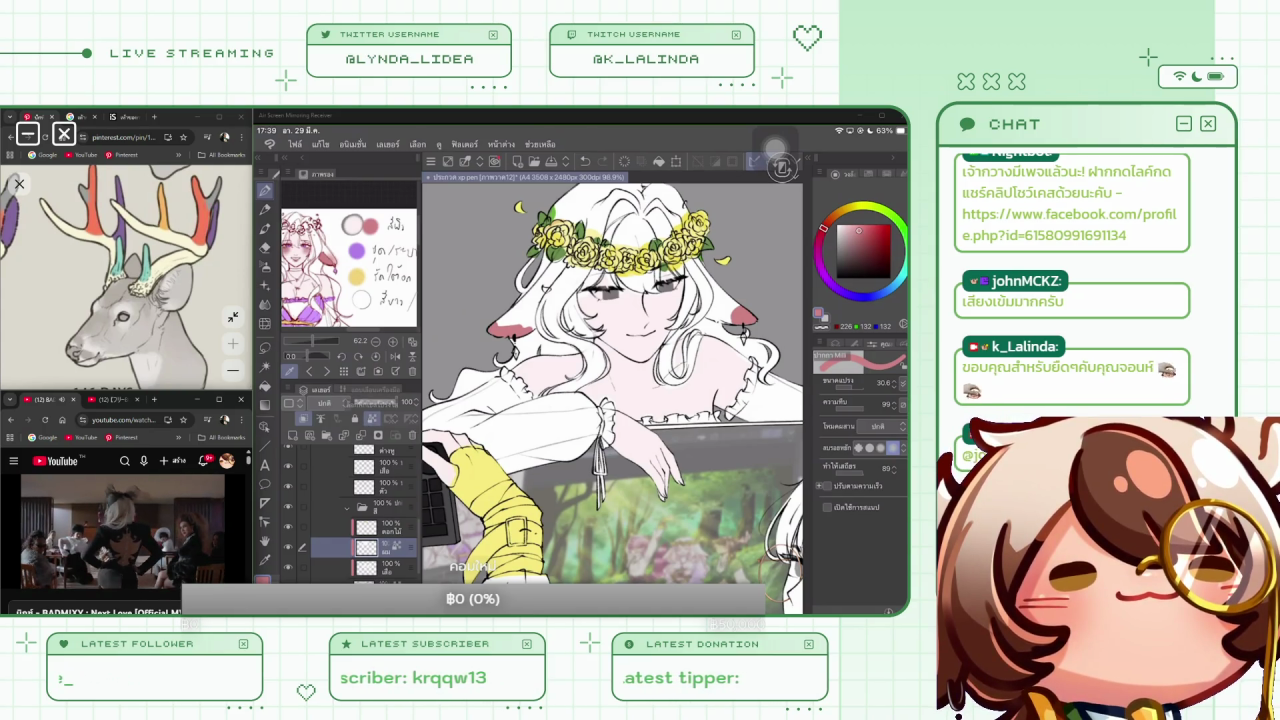
Apply a strong Gaussian blur to the background layer from Filter > Blur
click(463, 144)
click(475, 200)
click(600, 233)
drag(330, 580, 568, 580)
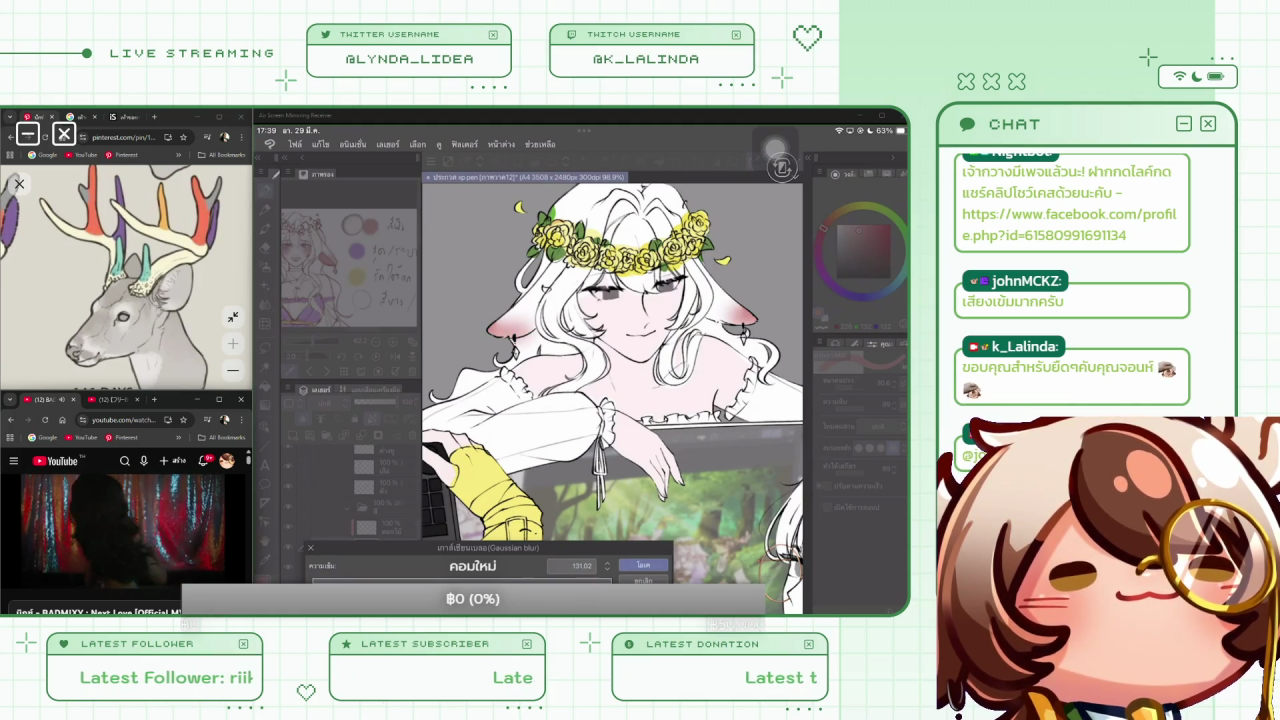
key(Return)
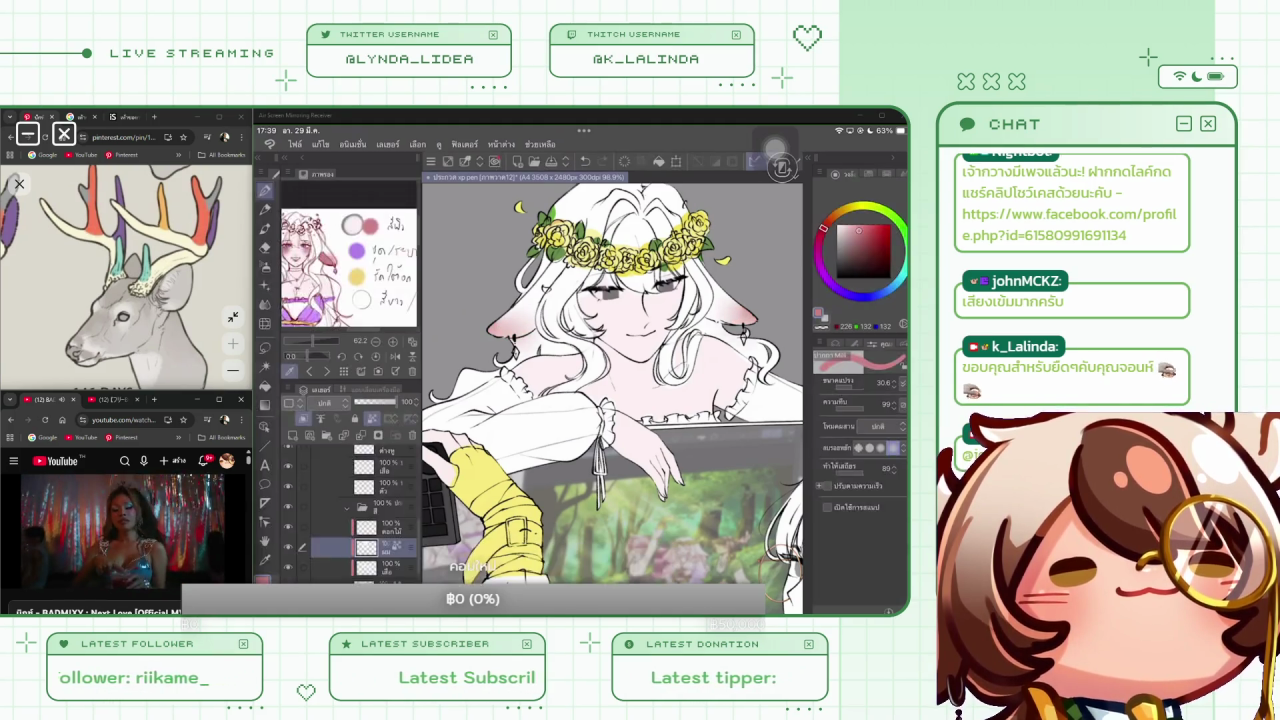
Scroll through the layer list and select the eyes layer
scroll(612, 400, down, 3)
scroll(612, 400, down, 2)
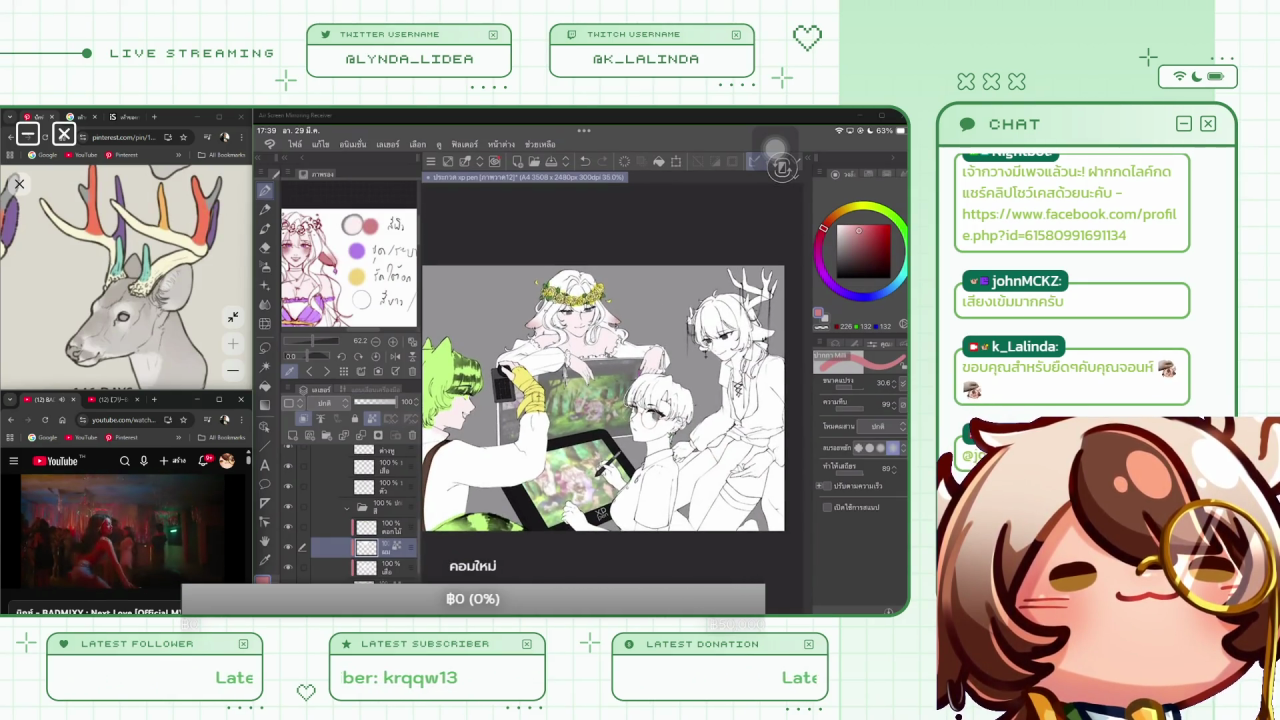
scroll(612, 430, up, 3)
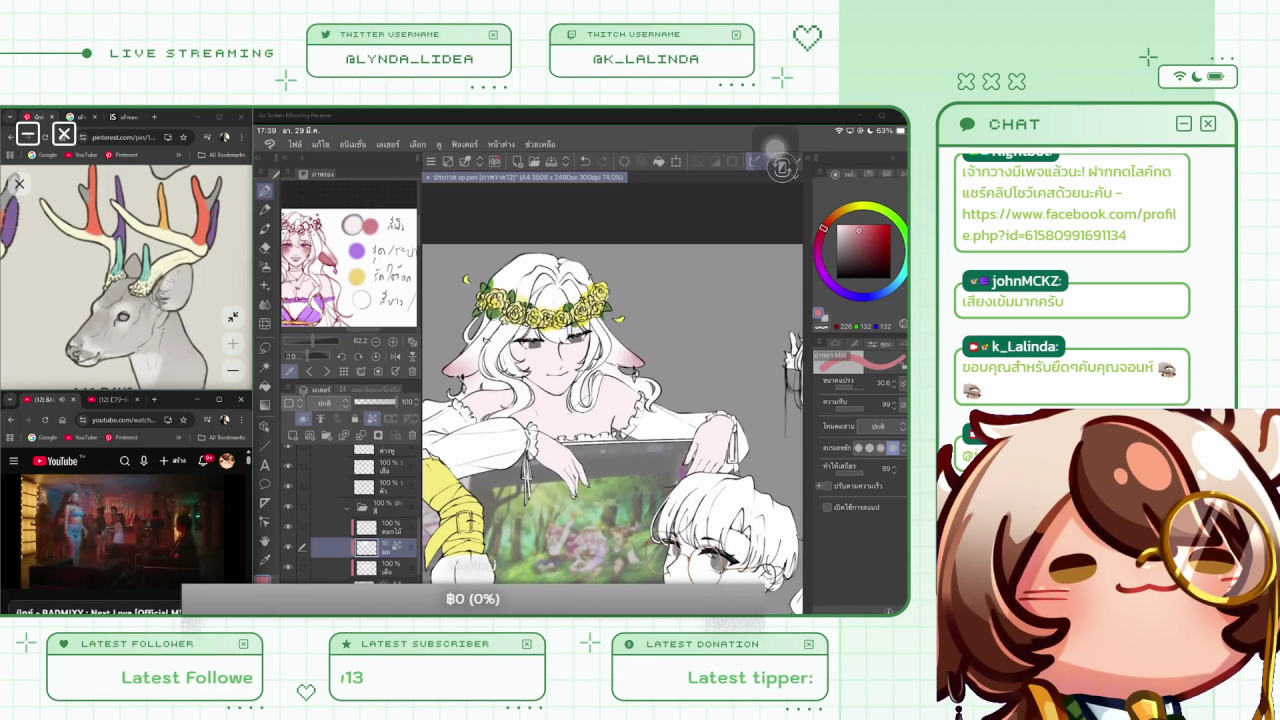
scroll(355, 510, up, 3)
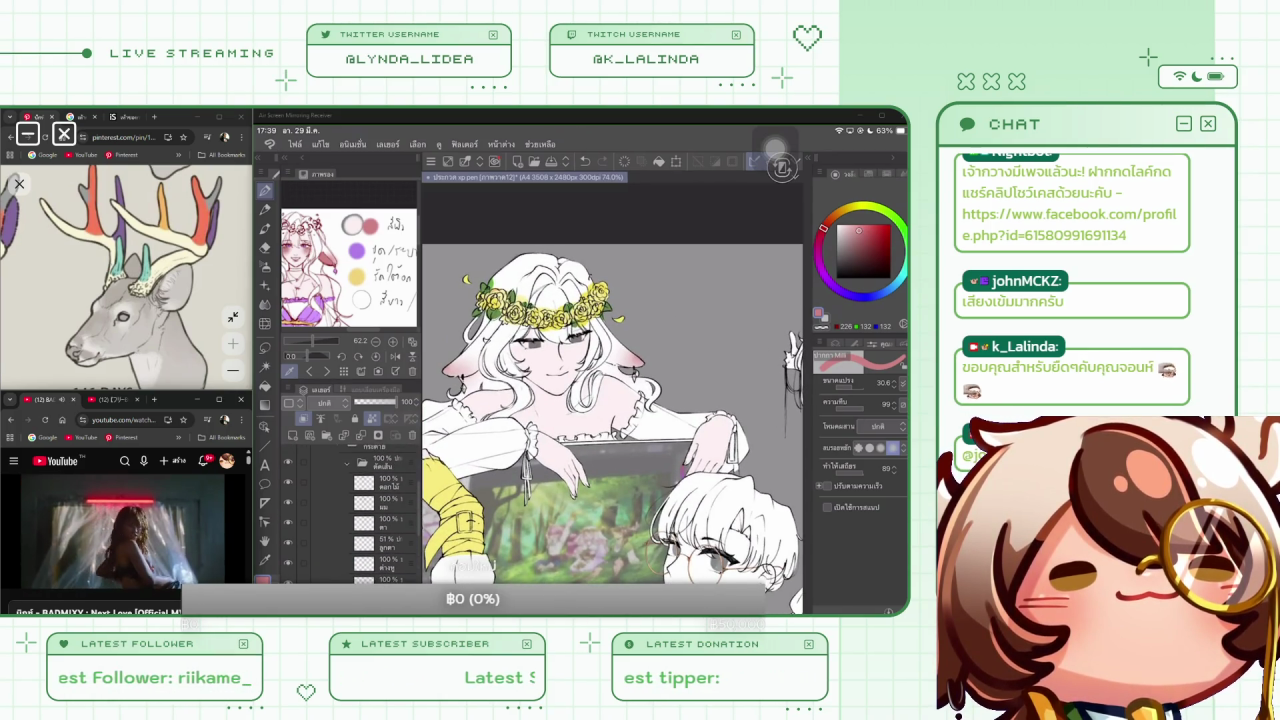
click(370, 543)
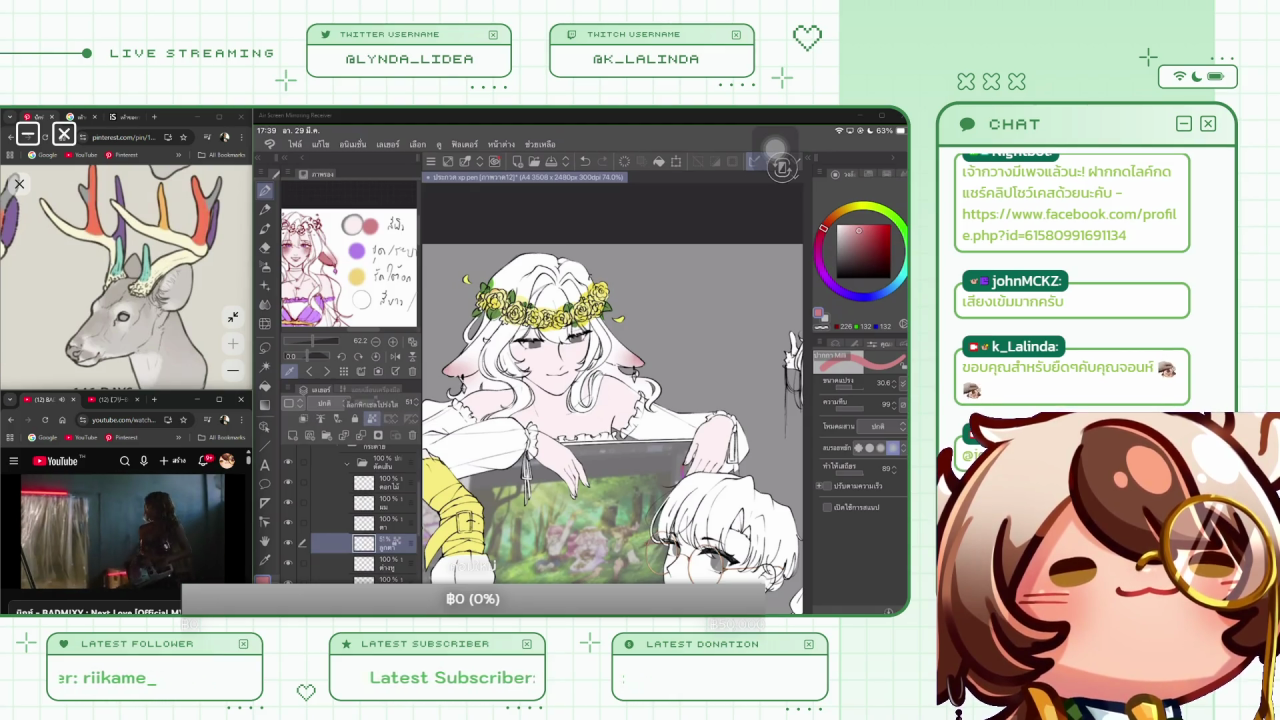
Sample the purple from the reference sheet for the girl's eyes and earring
click(356, 250)
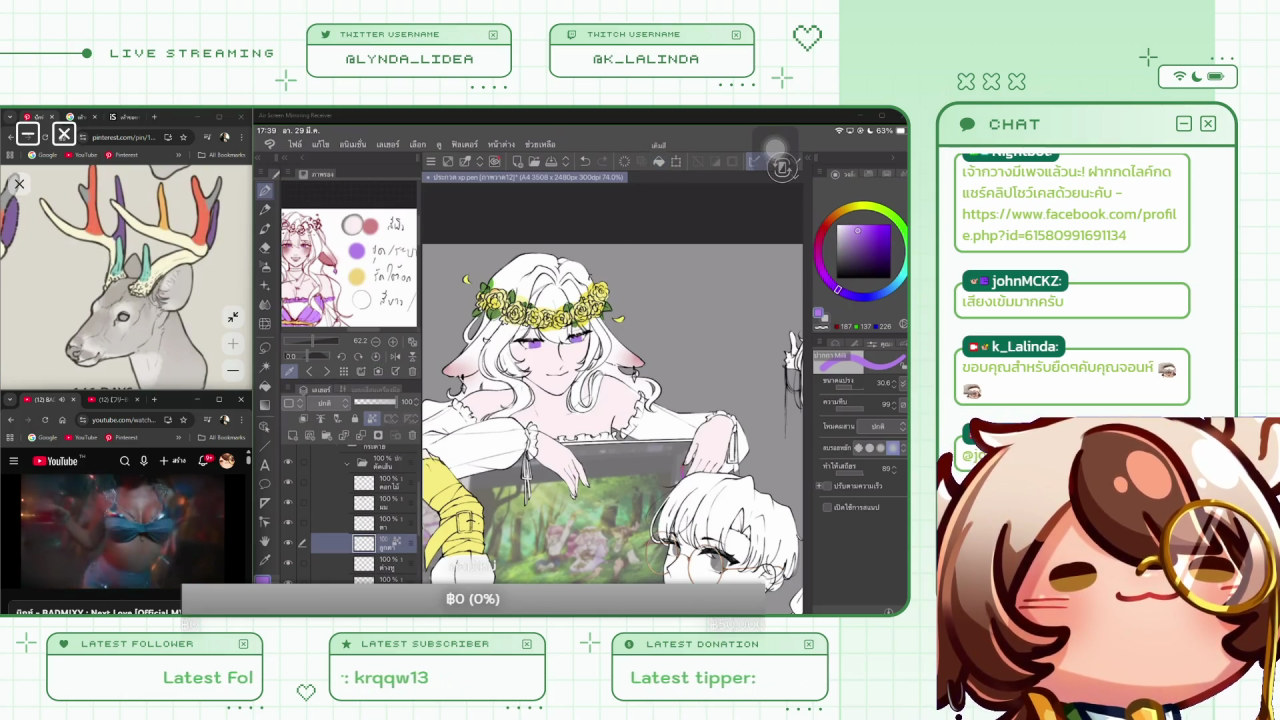
scroll(610, 390, down, 5)
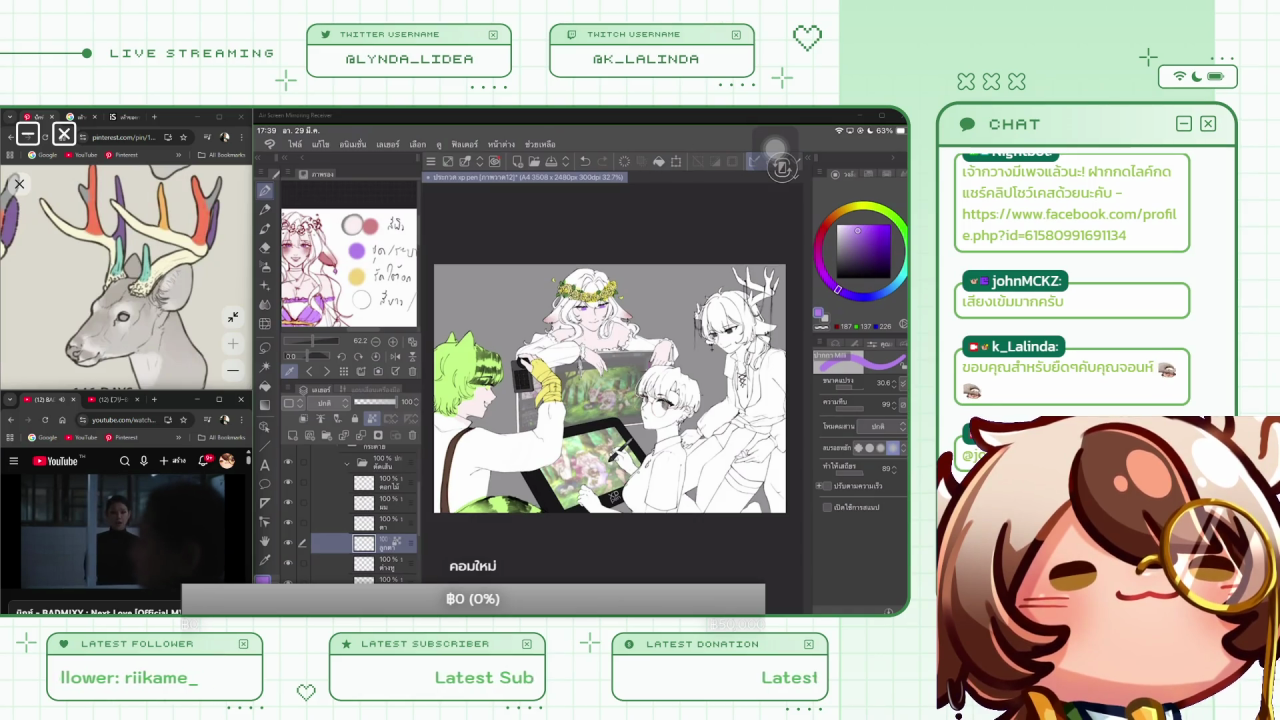
scroll(600, 300, up, 3)
scroll(600, 300, up, 2)
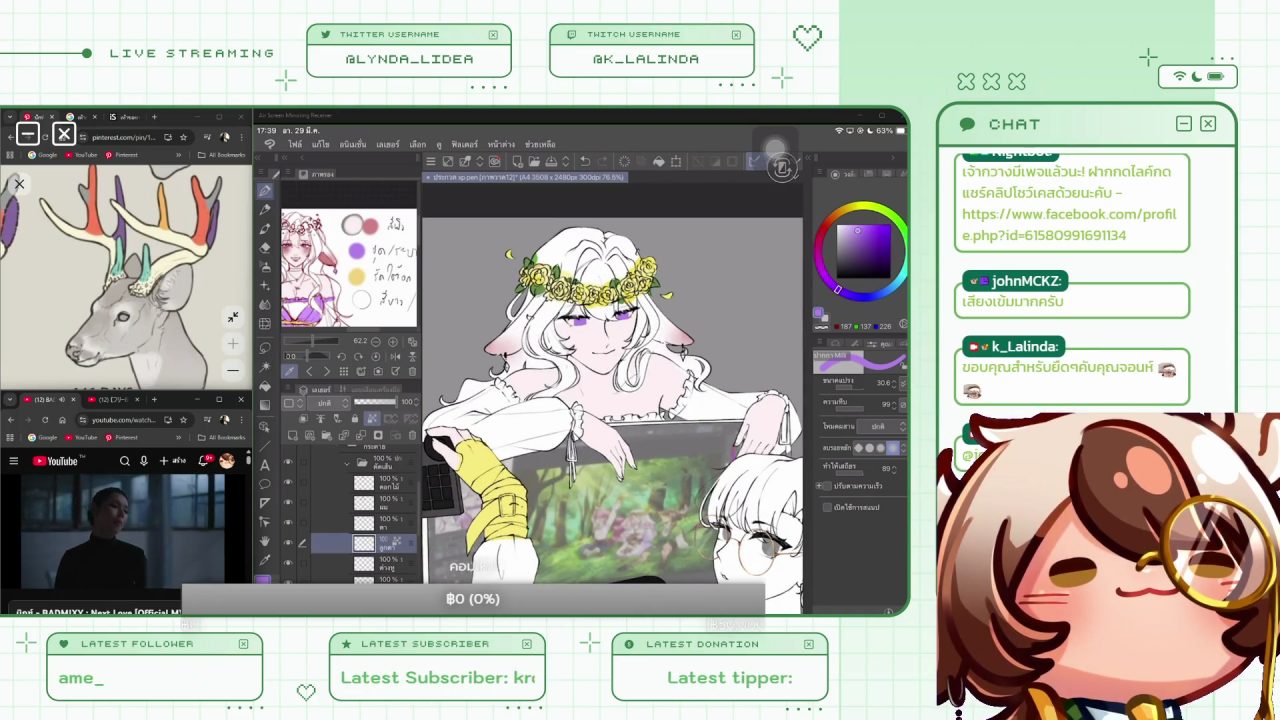
scroll(350, 510, down, 2)
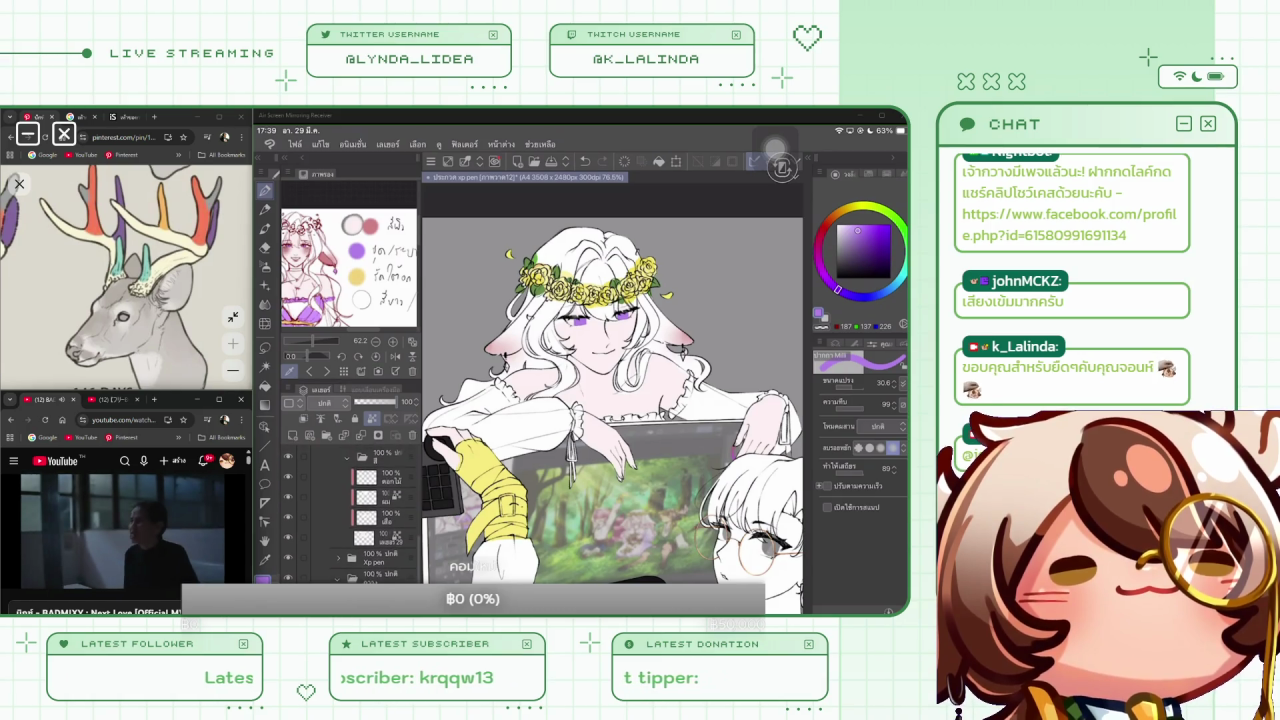
Select the layer below the ดอกไม้ flowers layer and flip the canvas to check
click(375, 477)
click(375, 496)
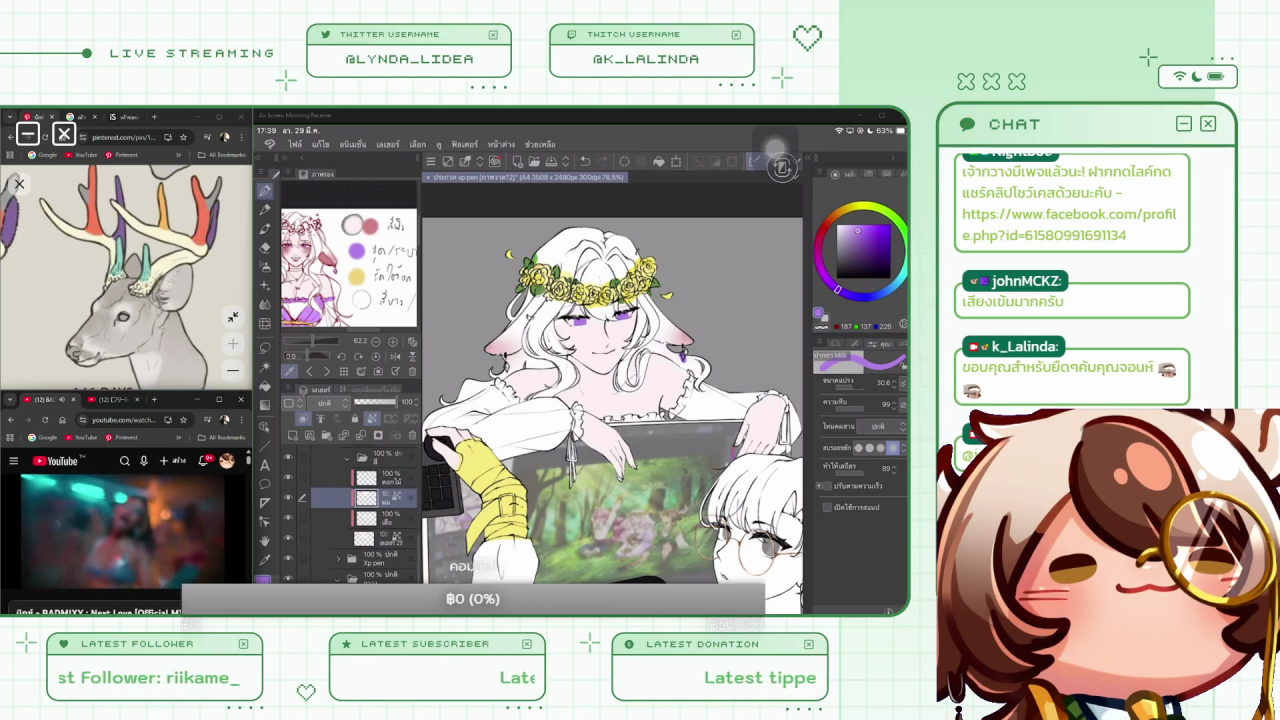
scroll(615, 380, up, 5)
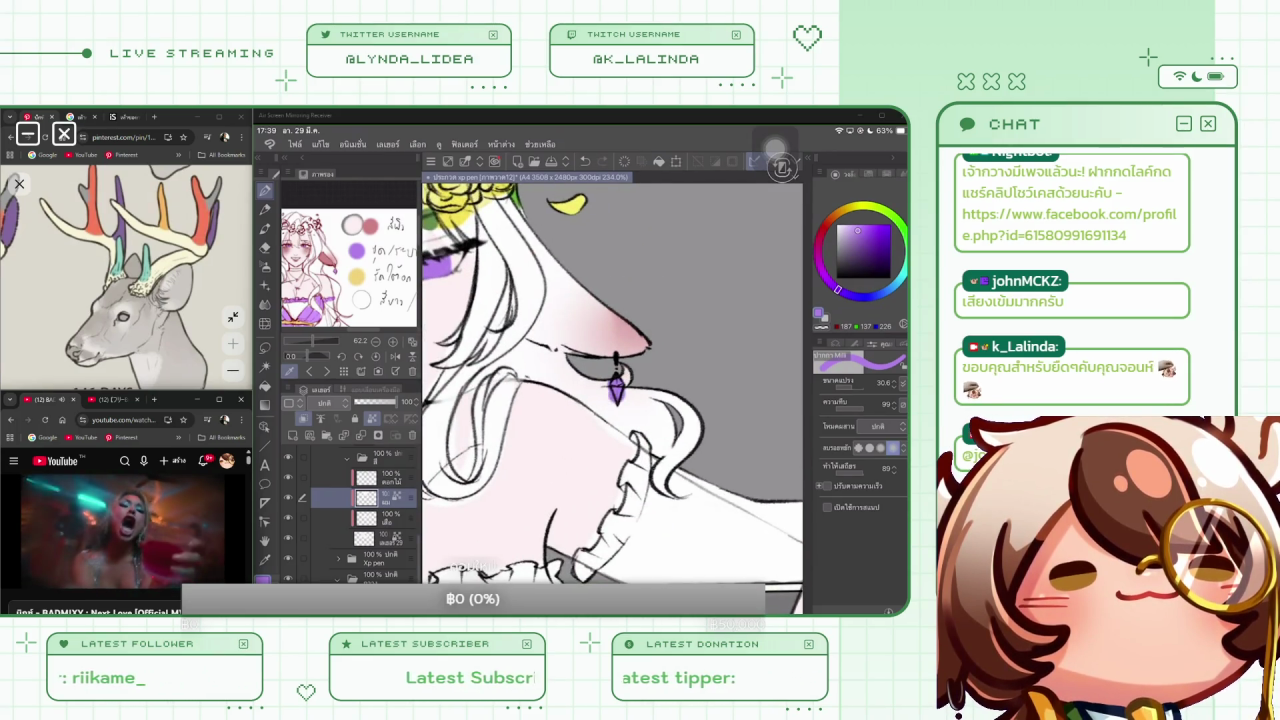
scroll(612, 390, down, 3)
key(h)
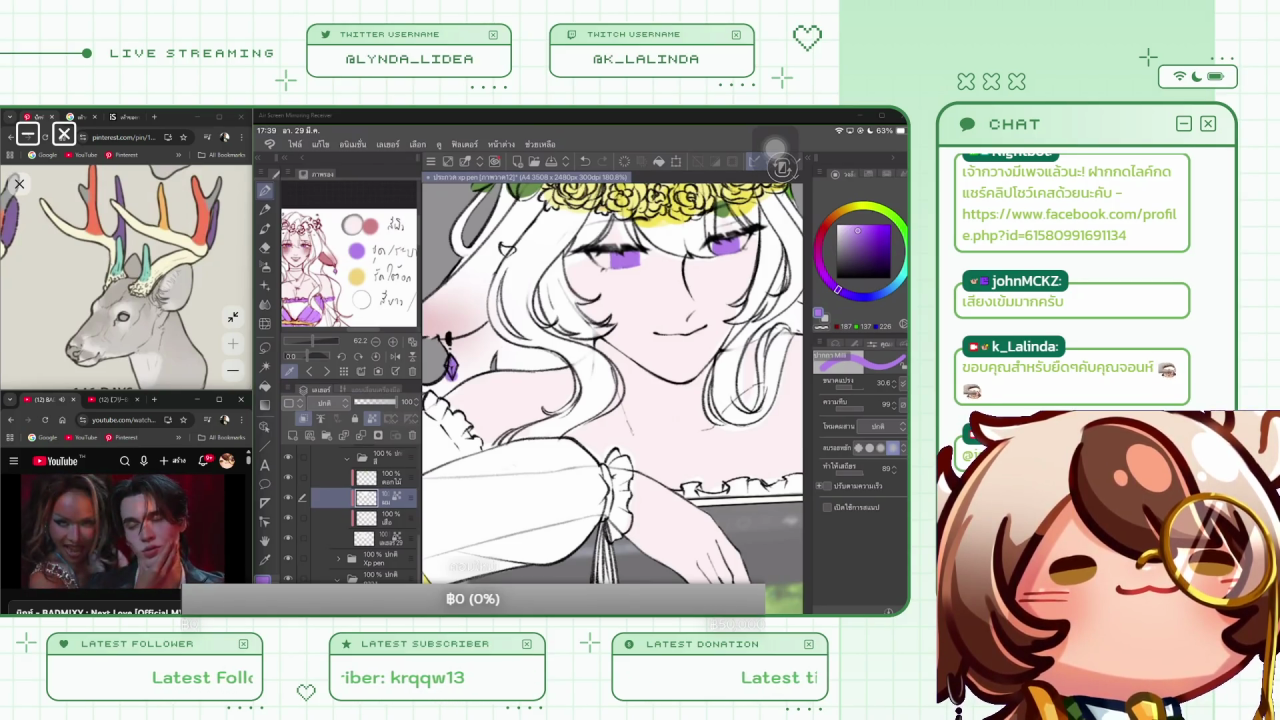
scroll(612, 390, down, 5)
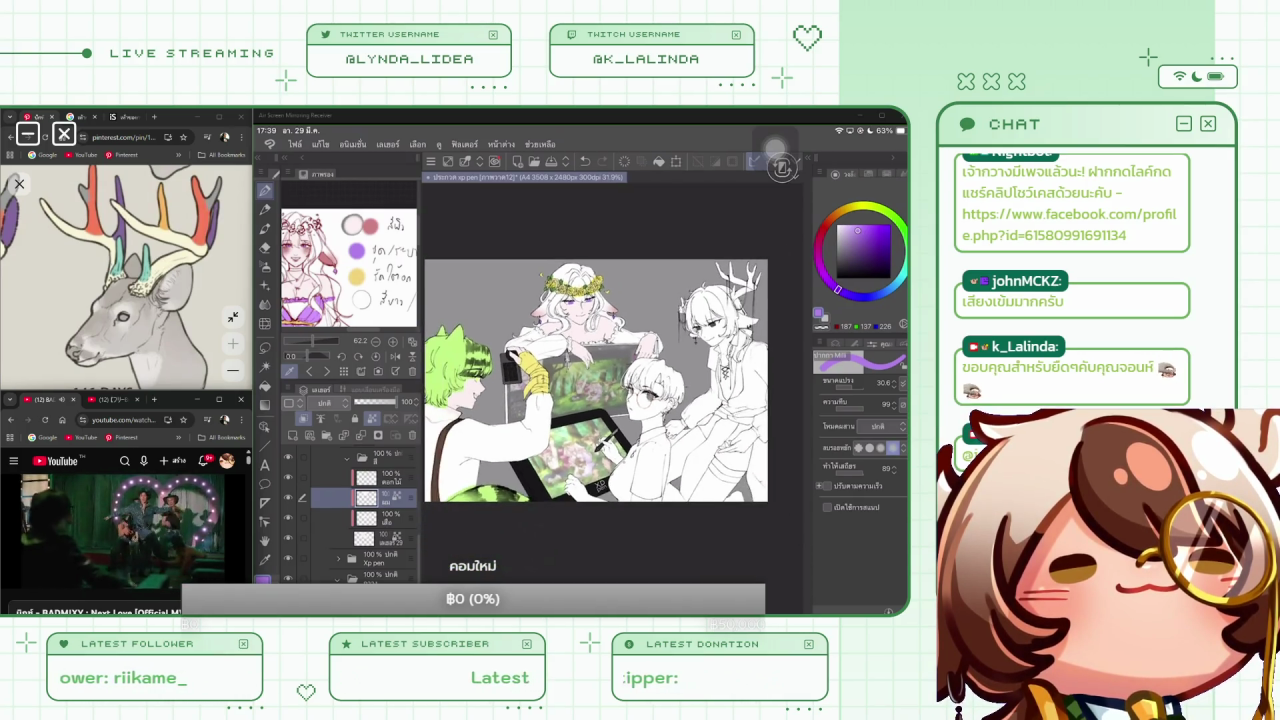
Collapse the เส้น line-art folder to shorten the layer list
scroll(612, 380, down, 2)
scroll(600, 370, up, 1)
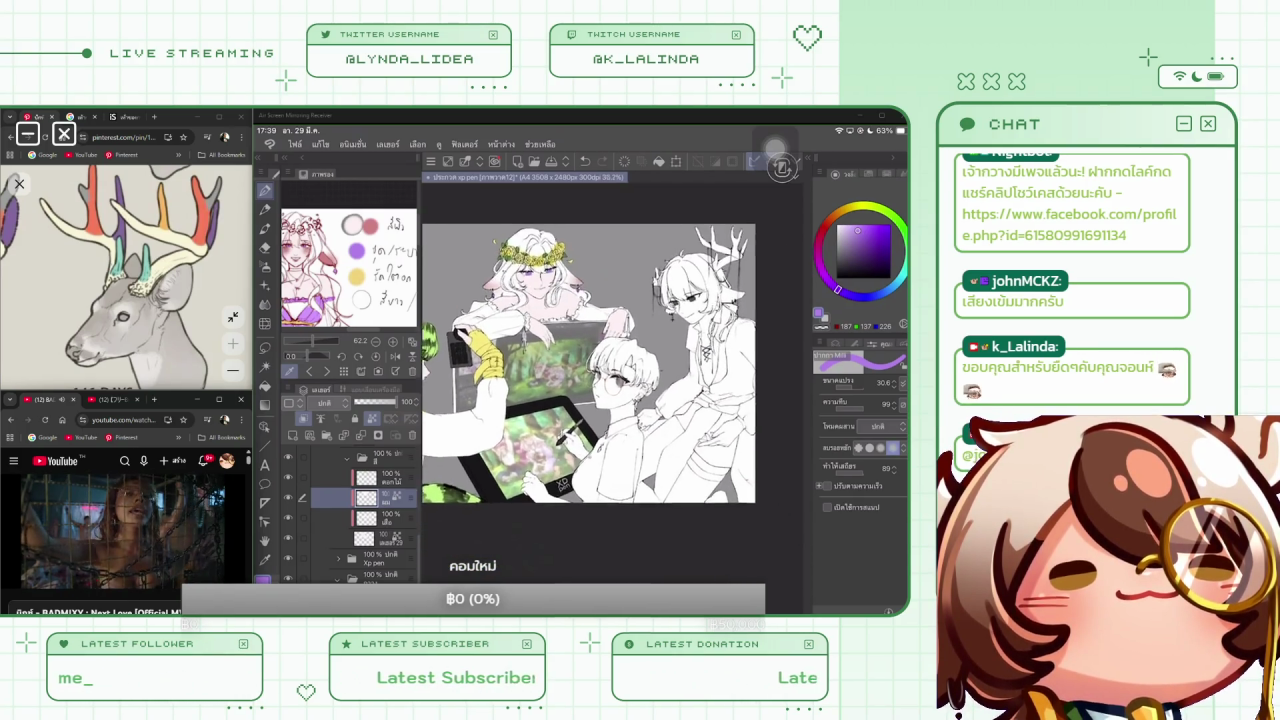
scroll(600, 370, up, 1)
scroll(360, 510, up, 3)
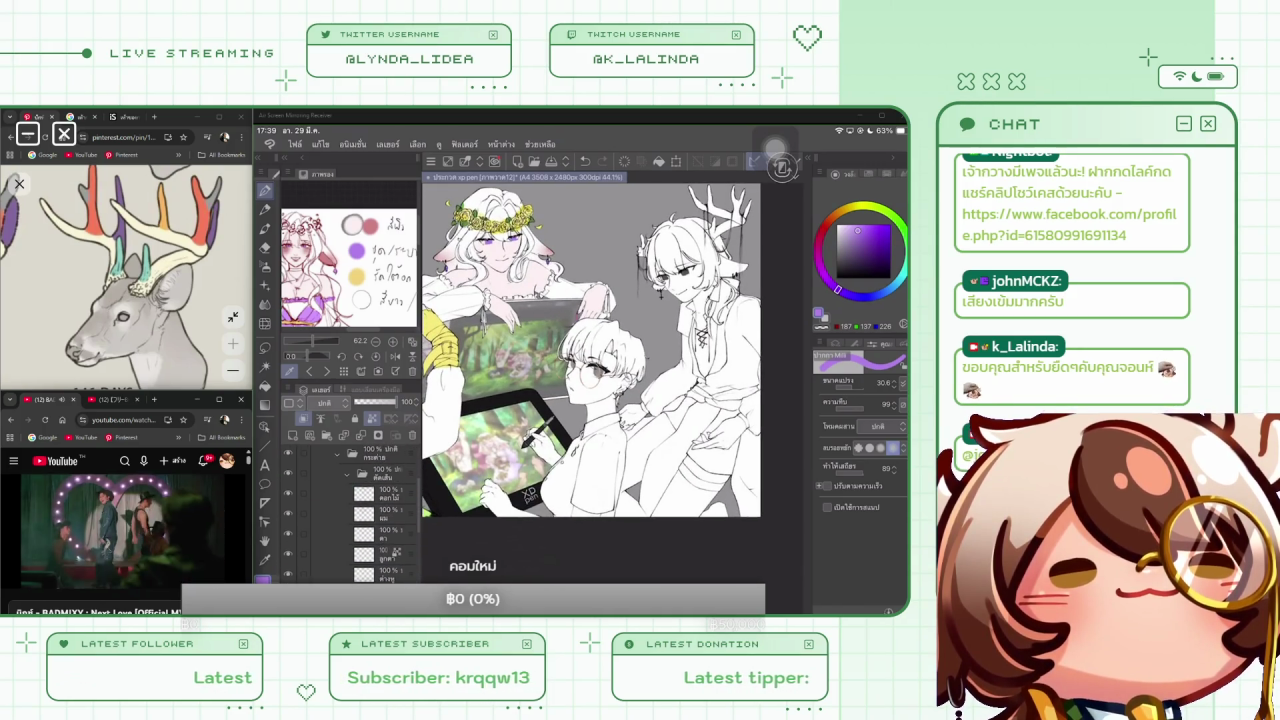
click(350, 487)
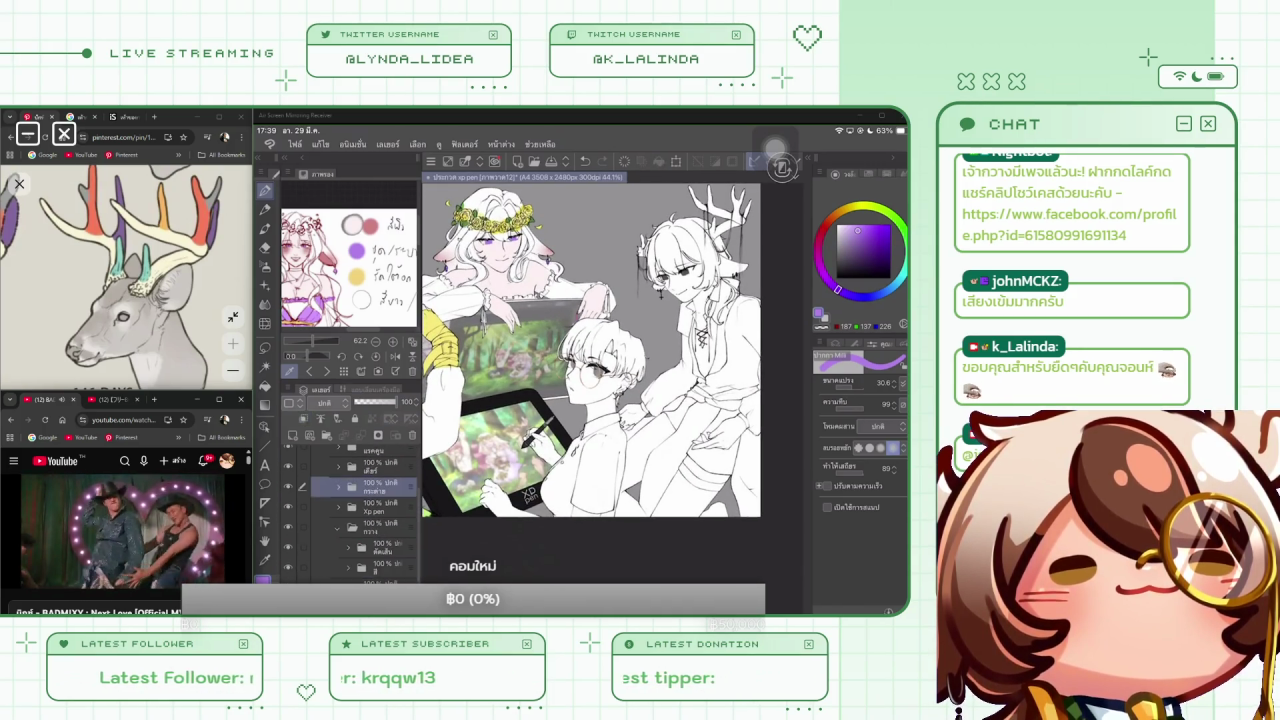
click(347, 487)
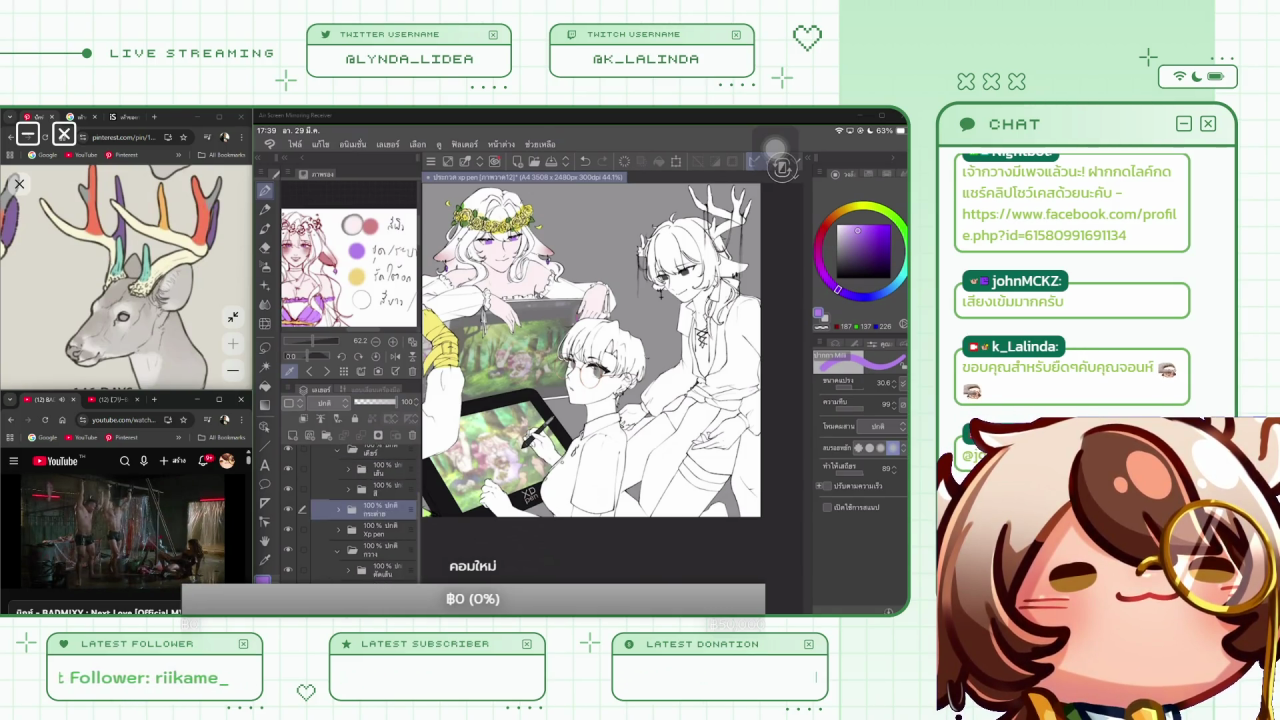
click(380, 549)
Rename layer 27 to ปากกา, then add a new blank raster layer
click(380, 529)
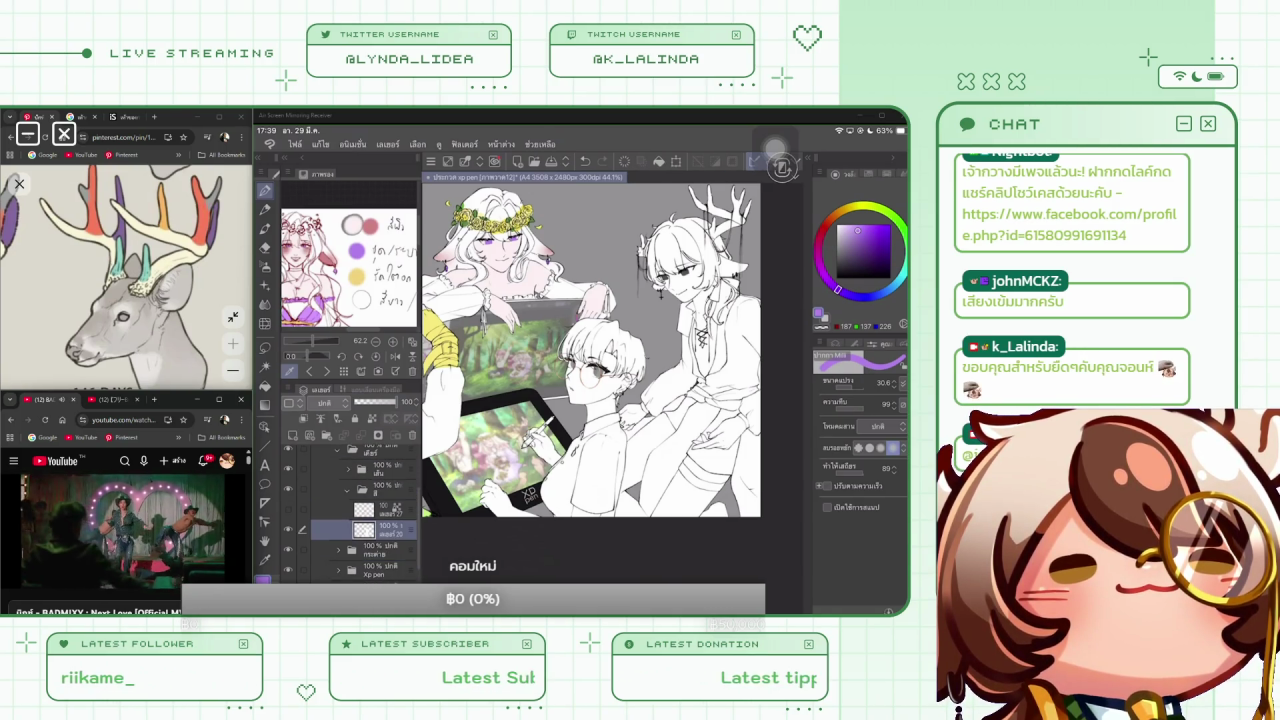
click(303, 509)
double_click(388, 509)
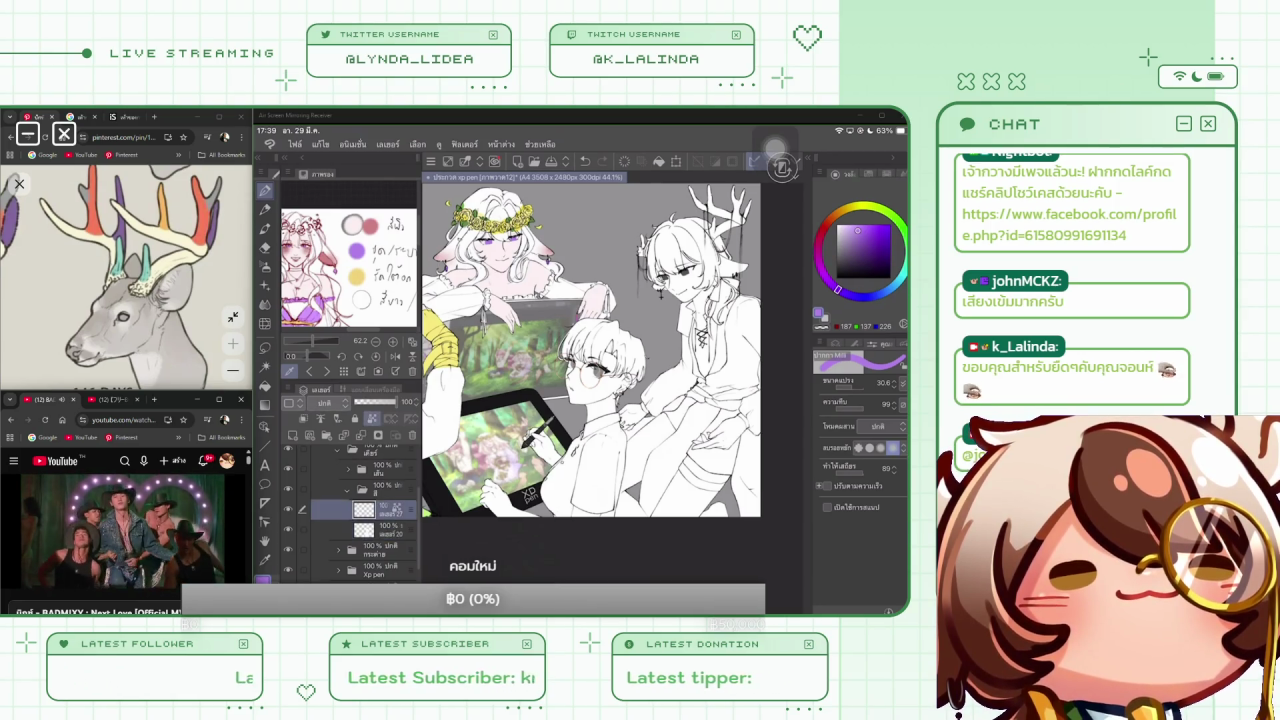
key(BackSpace)
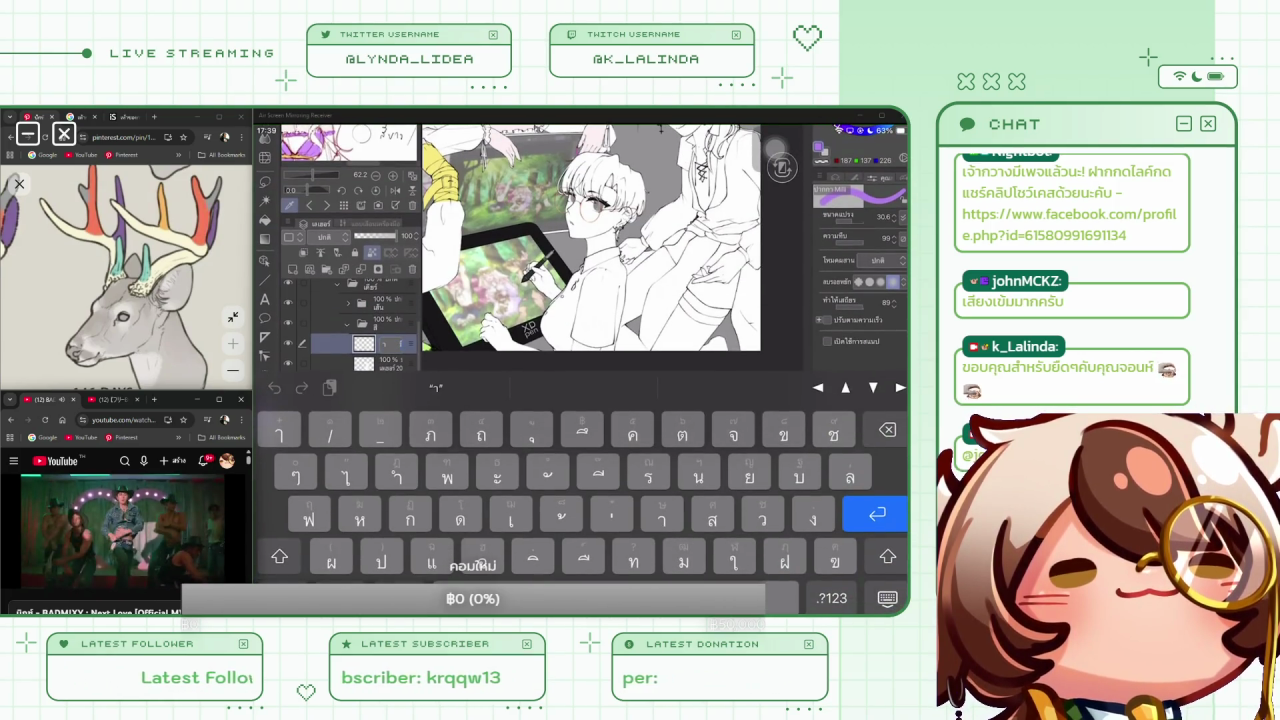
text(ปากกา)
key(Return)
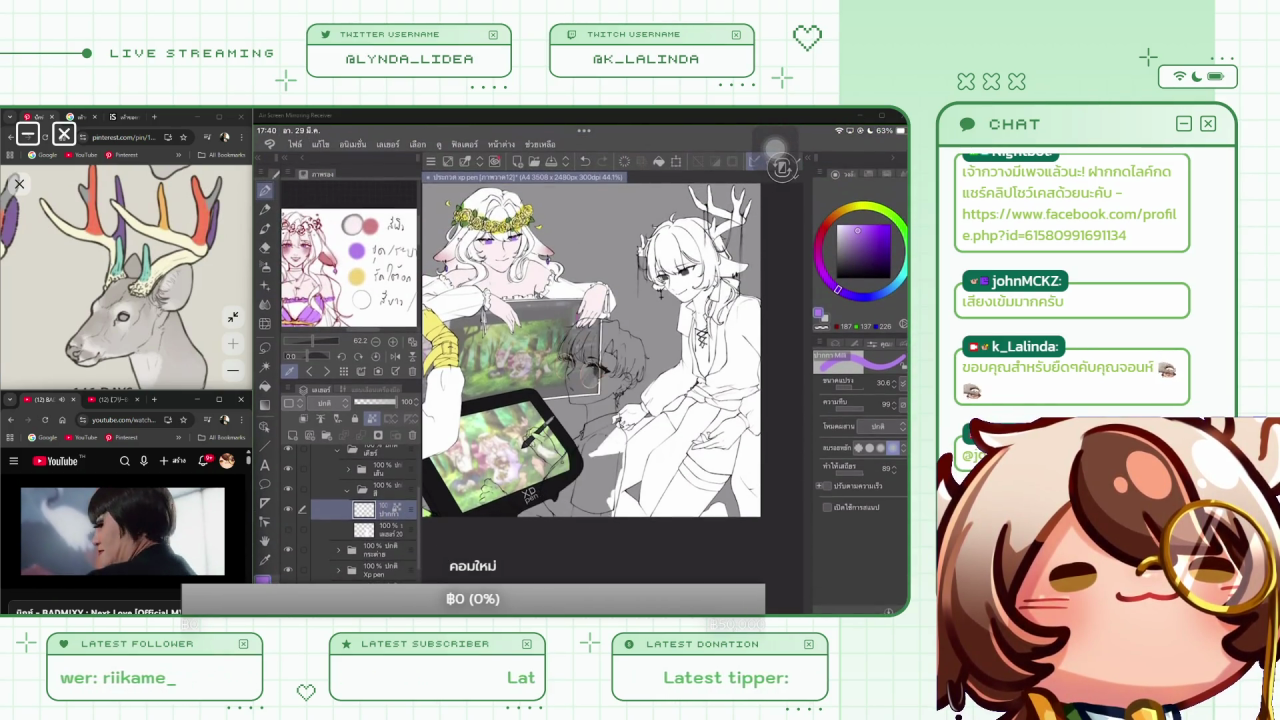
click(385, 530)
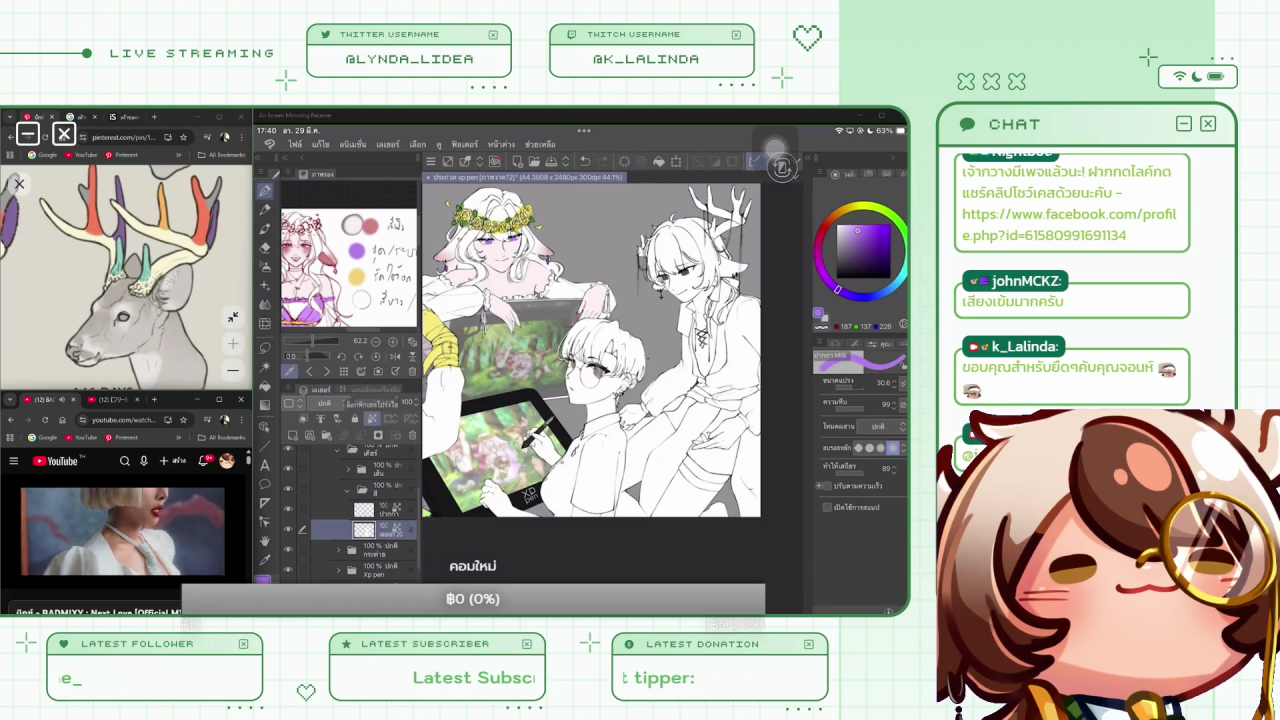
click(294, 435)
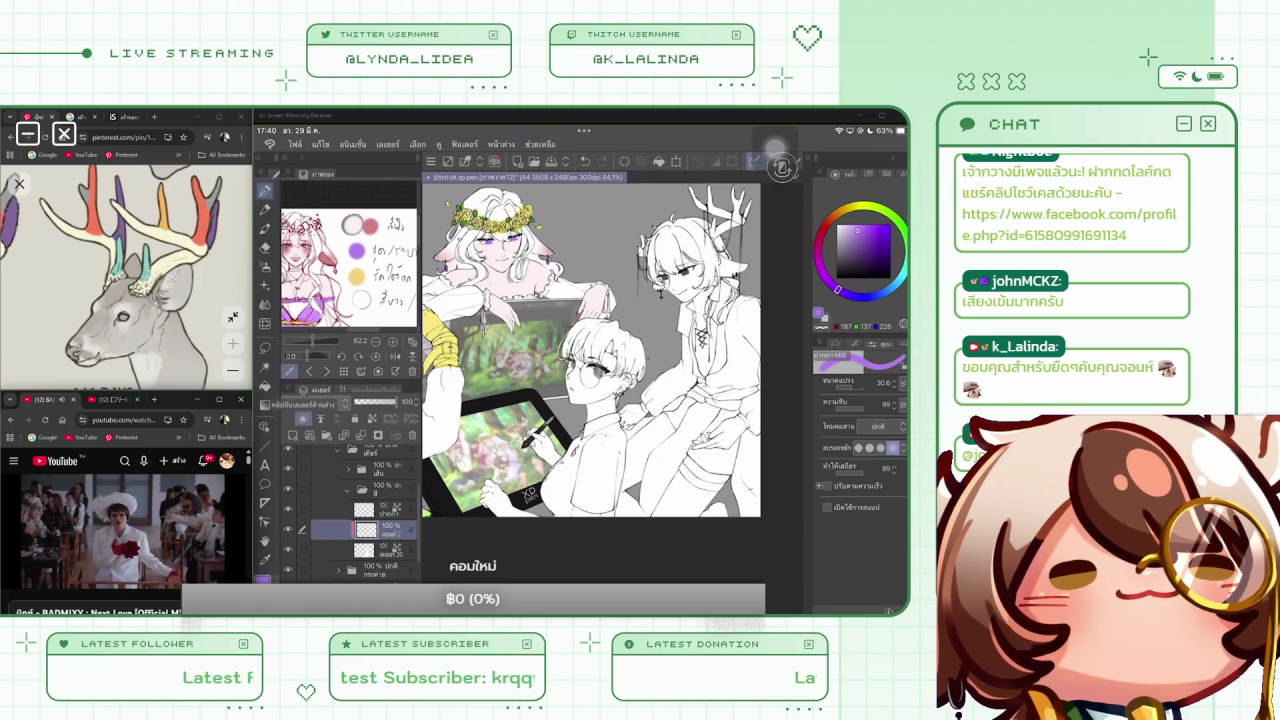
Sample a skin colour from the character reference and flat-fill the boy's figure peach
scroll(612, 380, up, 3)
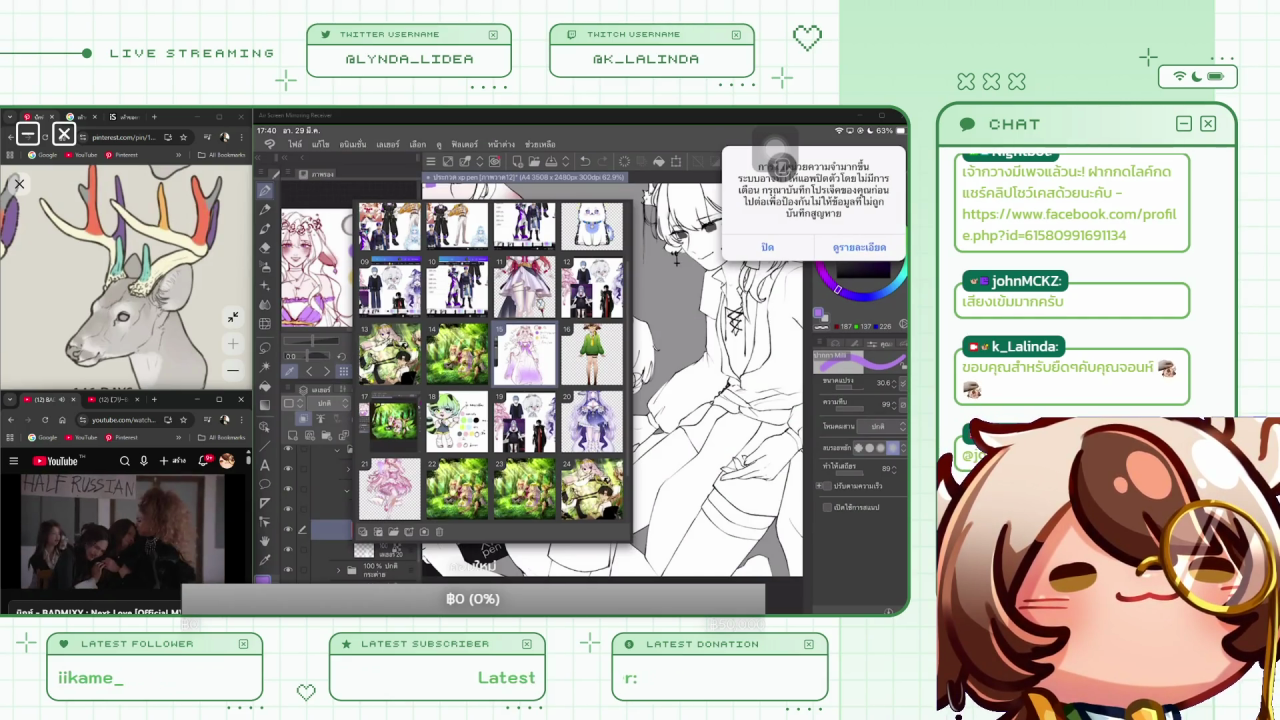
click(591, 354)
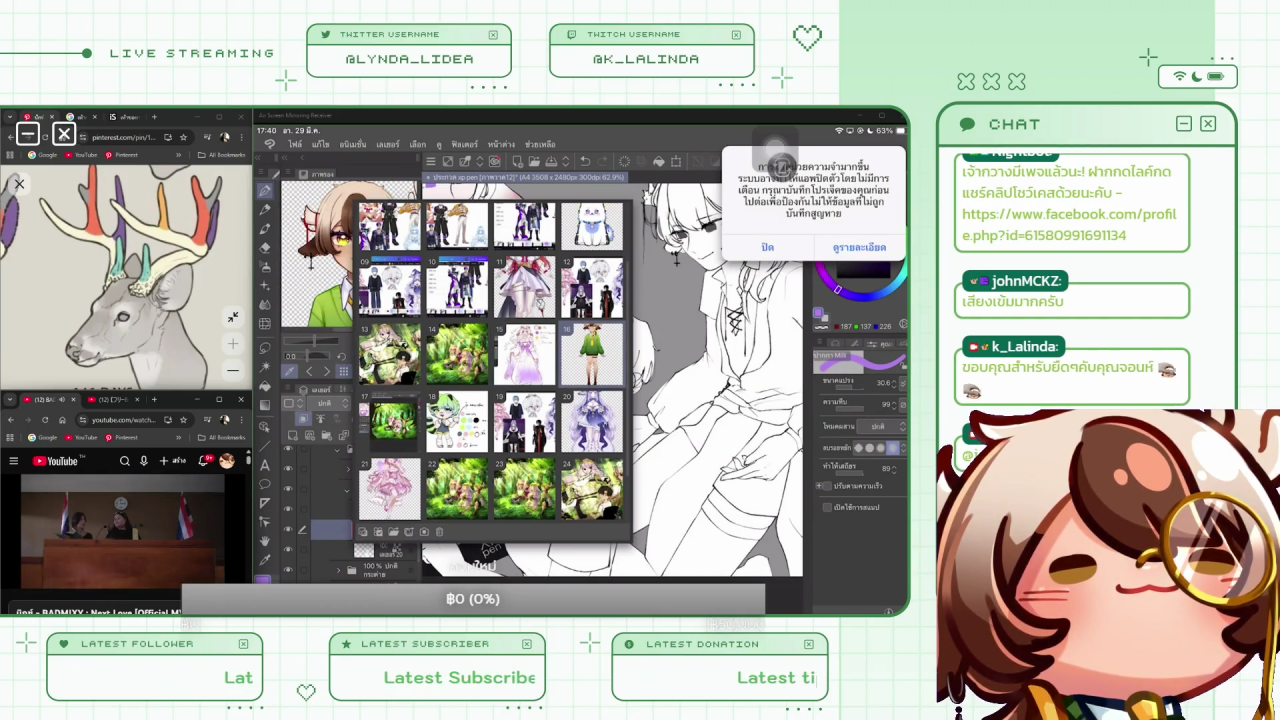
click(352, 257)
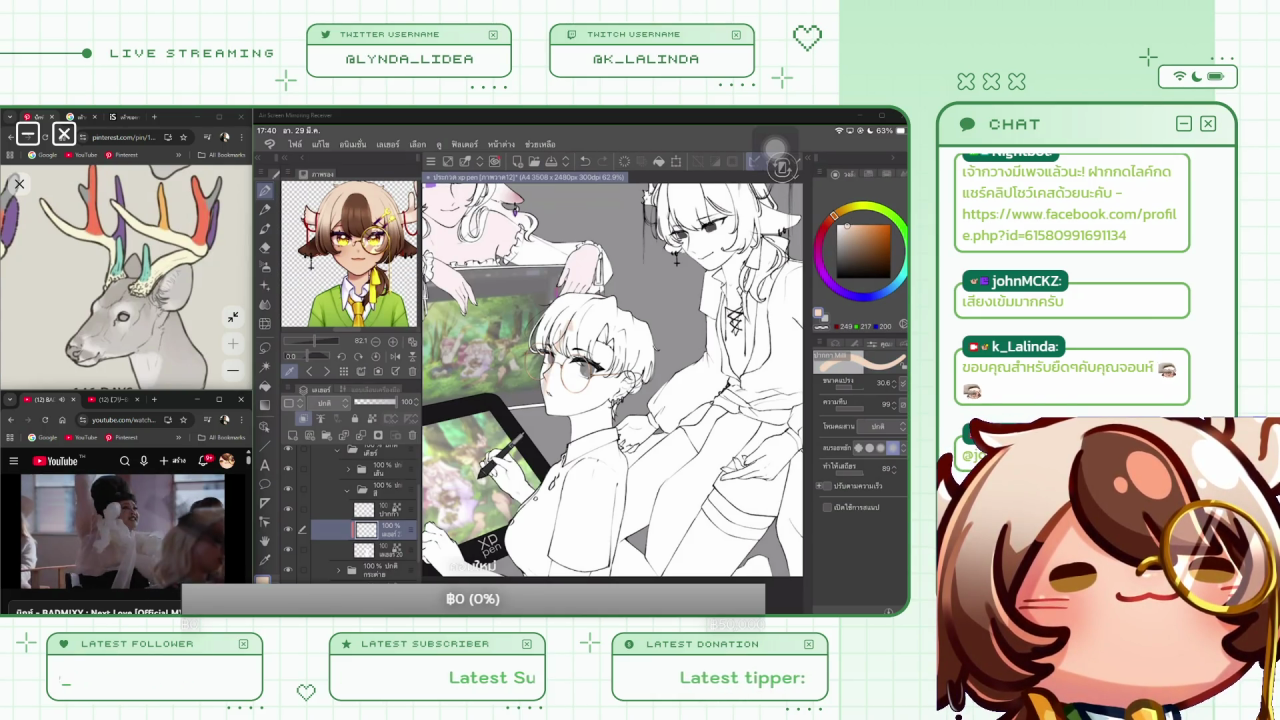
key(bracketright)
key(bracketright)
key(bracketright)
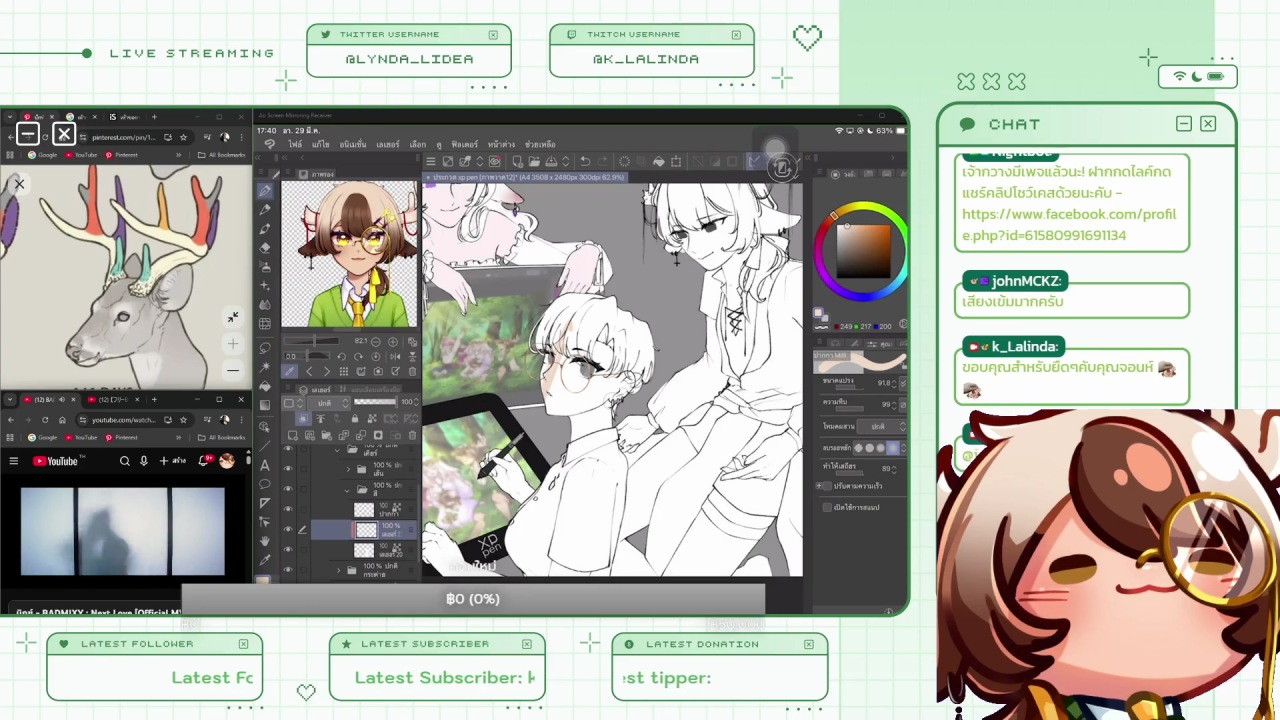
mouse_move(590, 318)
mouse_down()
mouse_move(550, 350)
mouse_move(555, 412)
mouse_move(574, 404)
mouse_up()
key(ctrl+z)
key(ctrl+z)
key(ctrl+z)
key(ctrl+z)
click(380, 550)
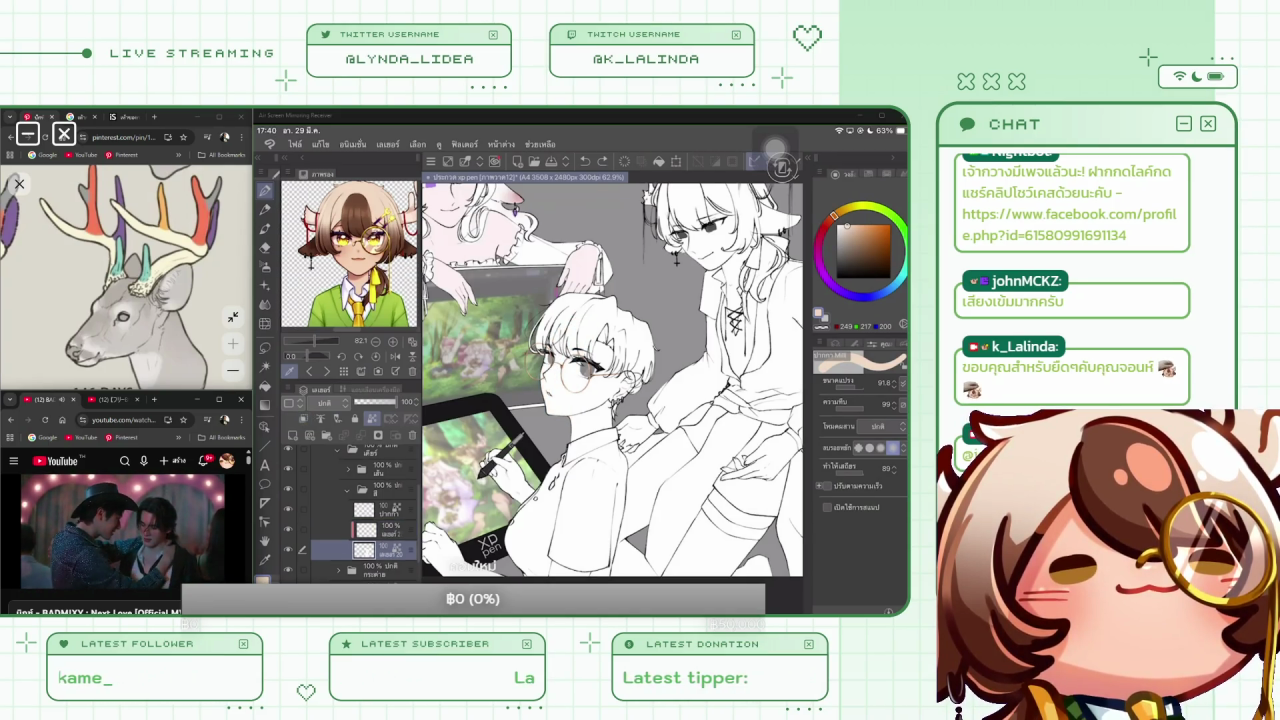
Pick a lighter peach, then start painting the boy's hair near-black on the layer above
click(580, 470)
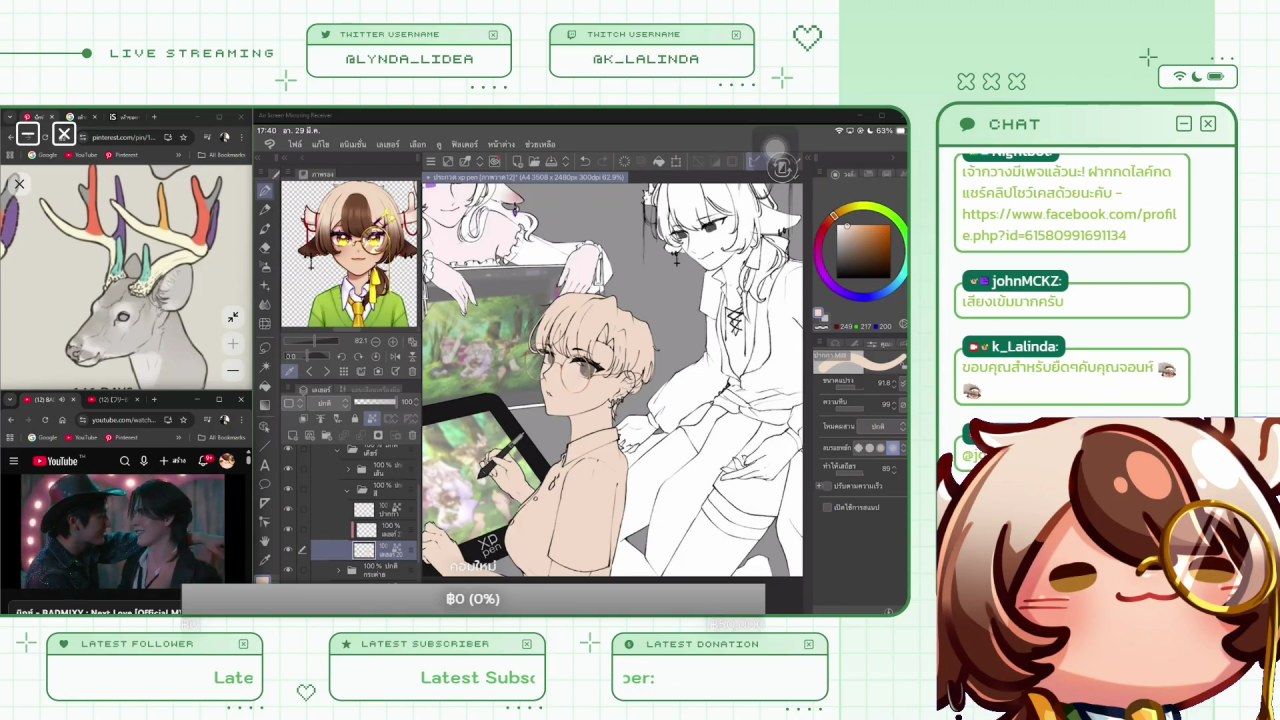
click(843, 221)
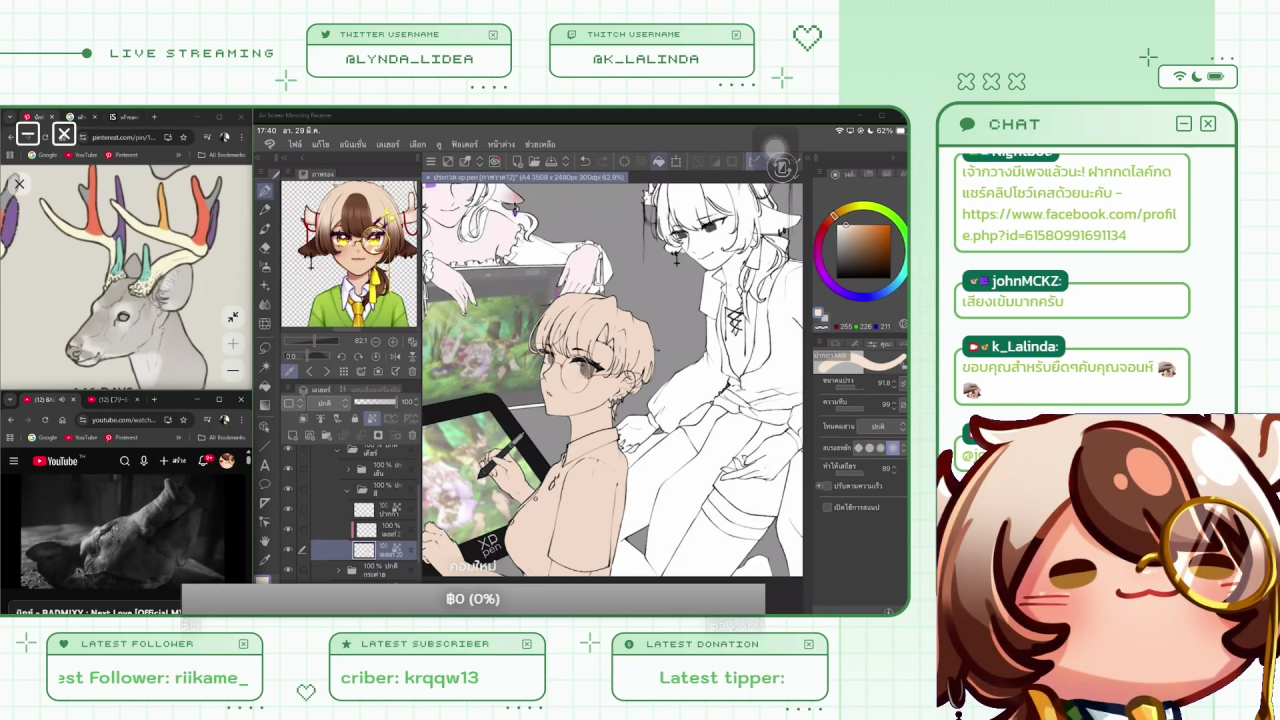
click(380, 529)
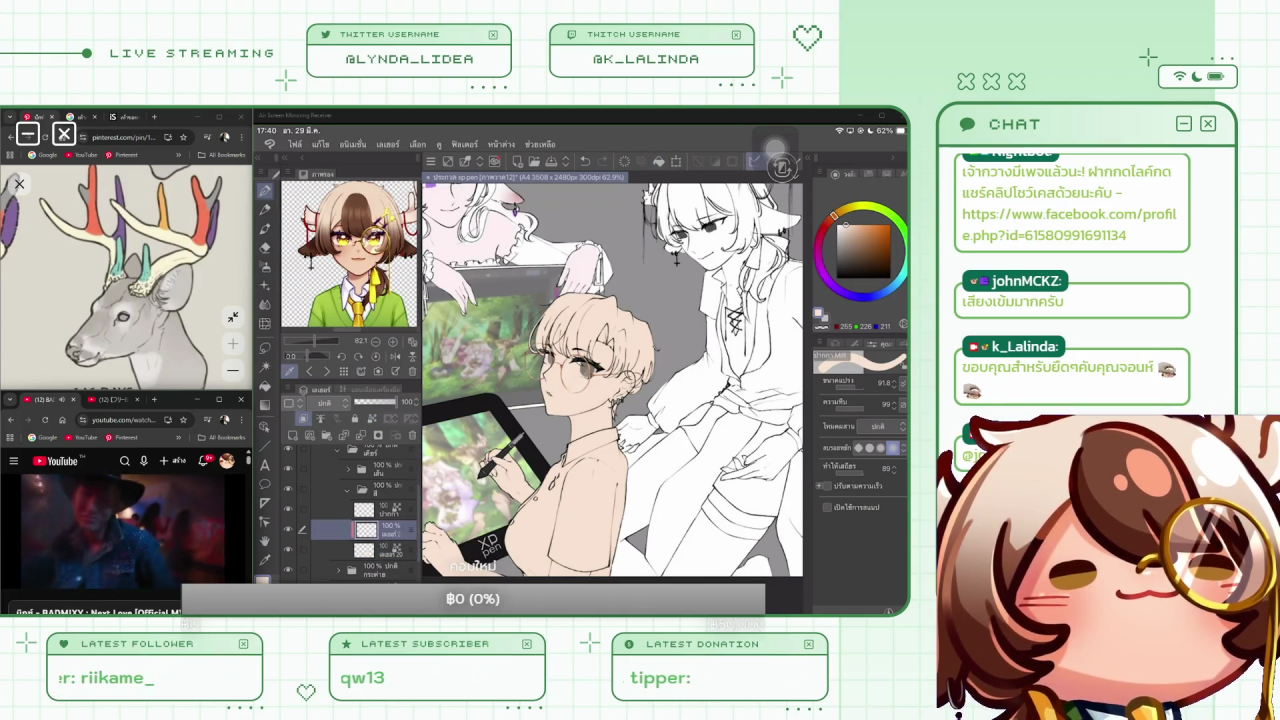
click(836, 268)
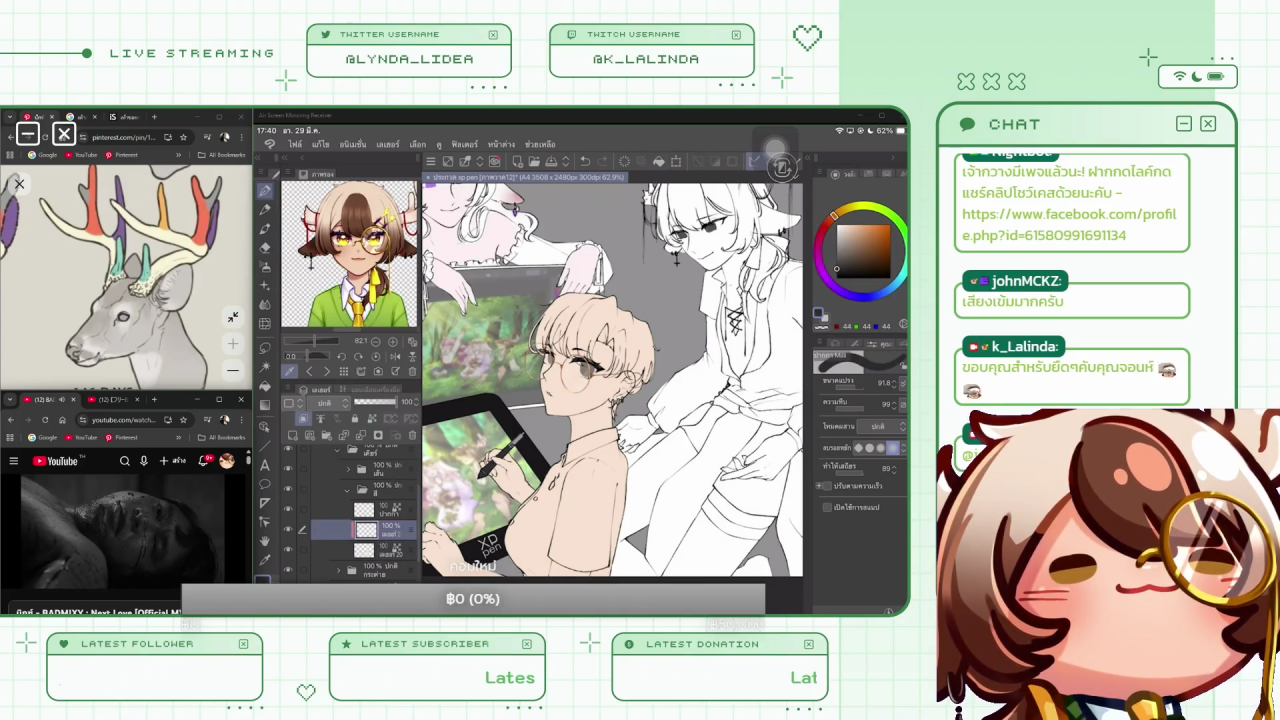
drag(575, 297, 596, 295)
mouse_move(540, 340)
mouse_down()
mouse_move(578, 298)
mouse_move(596, 300)
mouse_up()
drag(555, 340, 585, 305)
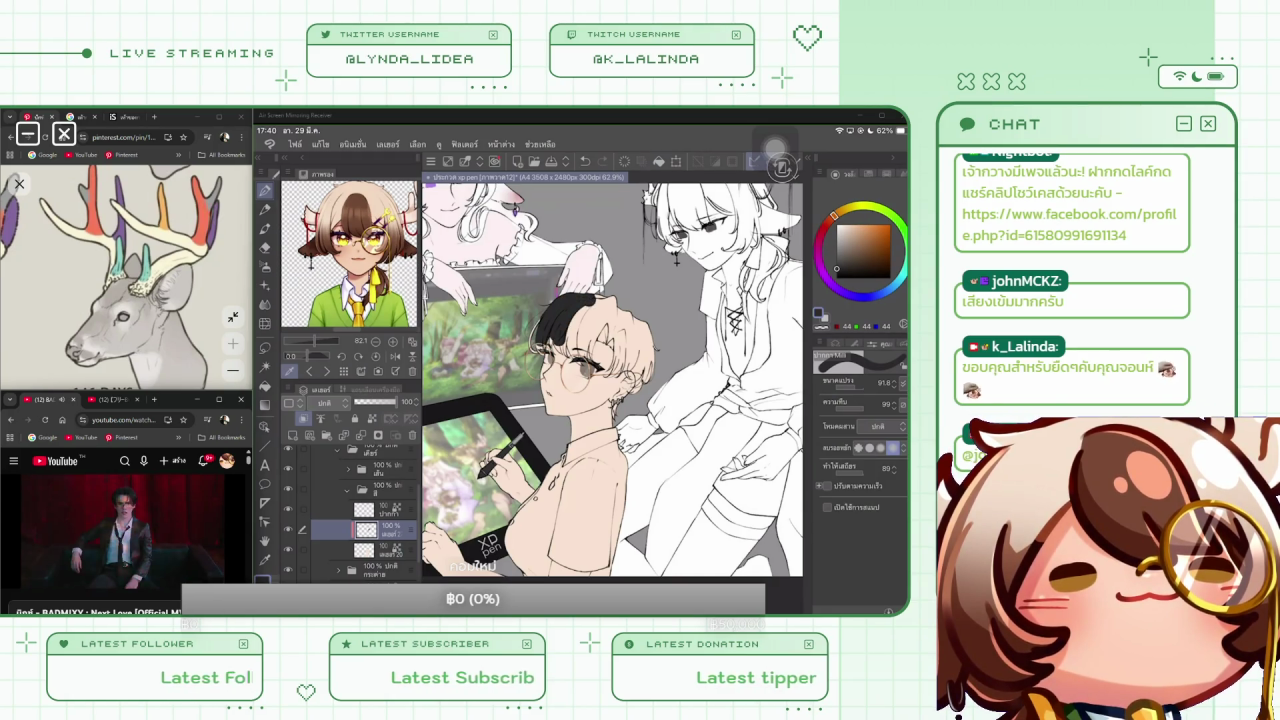
Choose a pen brush from the sub-tool list for the hair
click(835, 357)
scroll(860, 470, down, 5)
scroll(860, 470, down, 3)
scroll(860, 470, down, 3)
scroll(860, 470, down, 3)
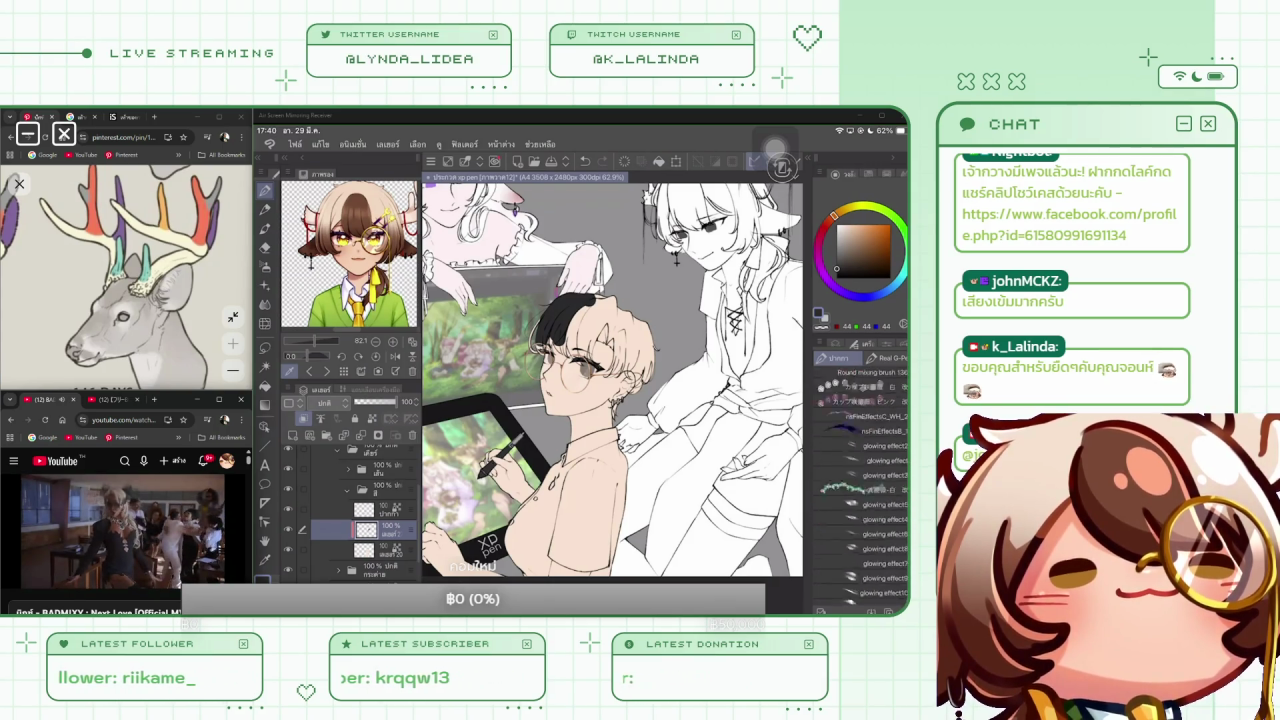
scroll(860, 470, down, 3)
scroll(860, 470, down, 3)
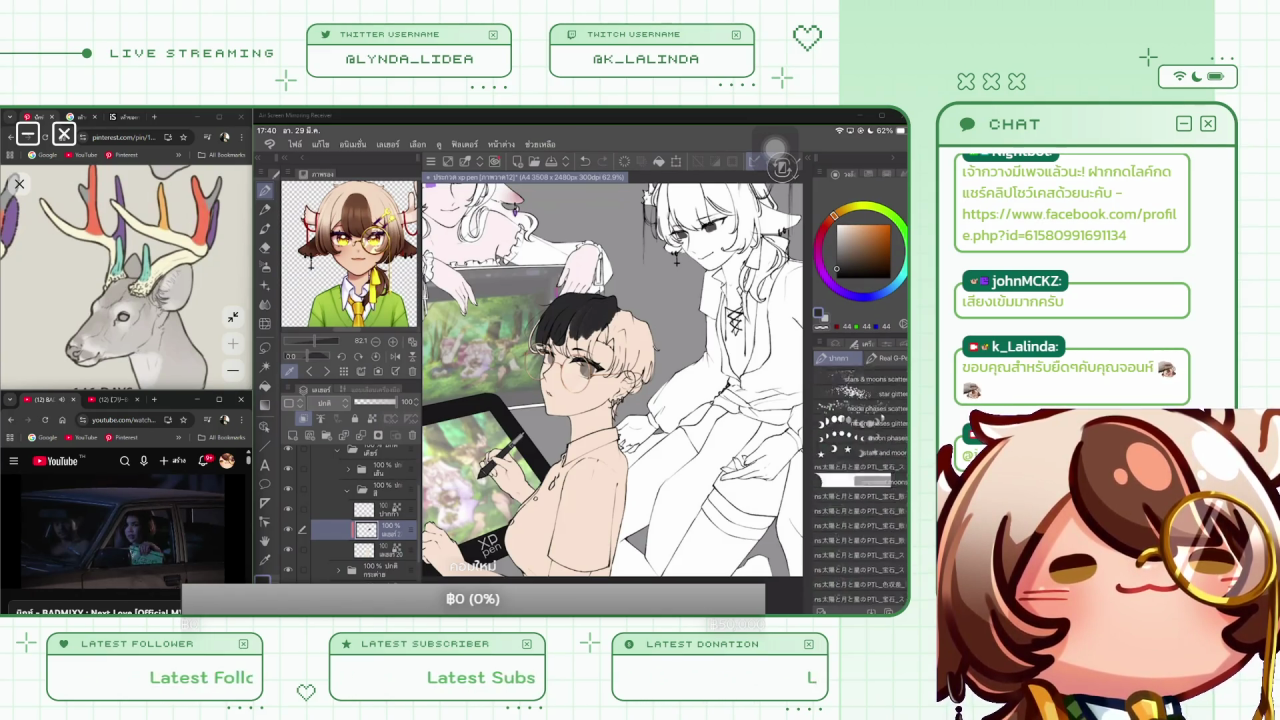
scroll(860, 470, up, 5)
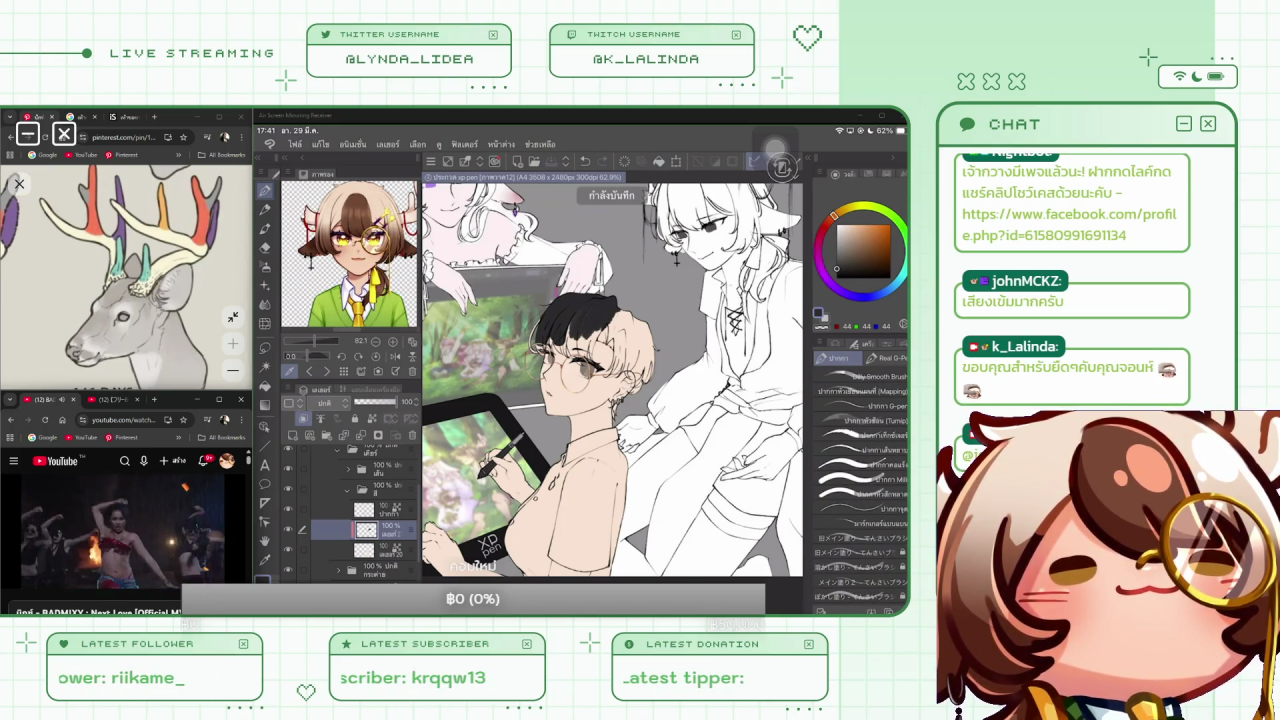
click(860, 479)
Fill the boy's hair near-black, resizing the brush smaller to tidy the edges
mouse_move(622, 328)
mouse_down()
mouse_move(648, 382)
mouse_move(598, 342)
mouse_move(568, 351)
mouse_up()
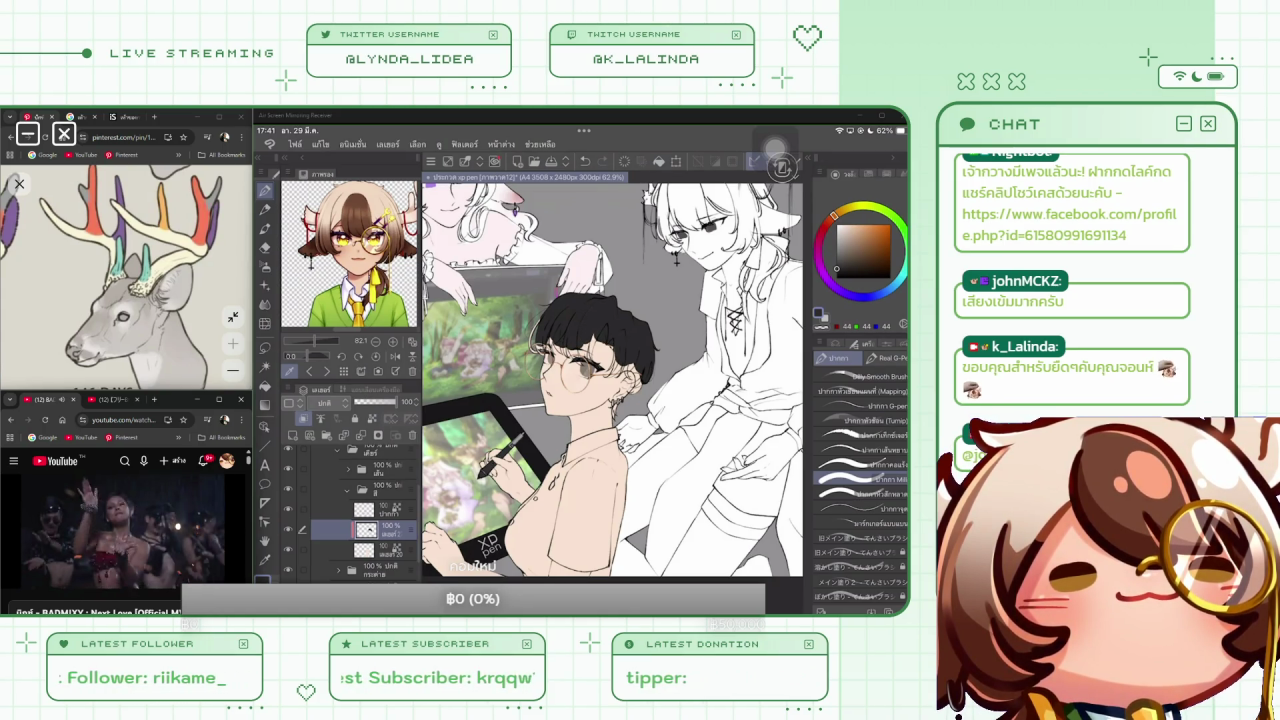
click(835, 357)
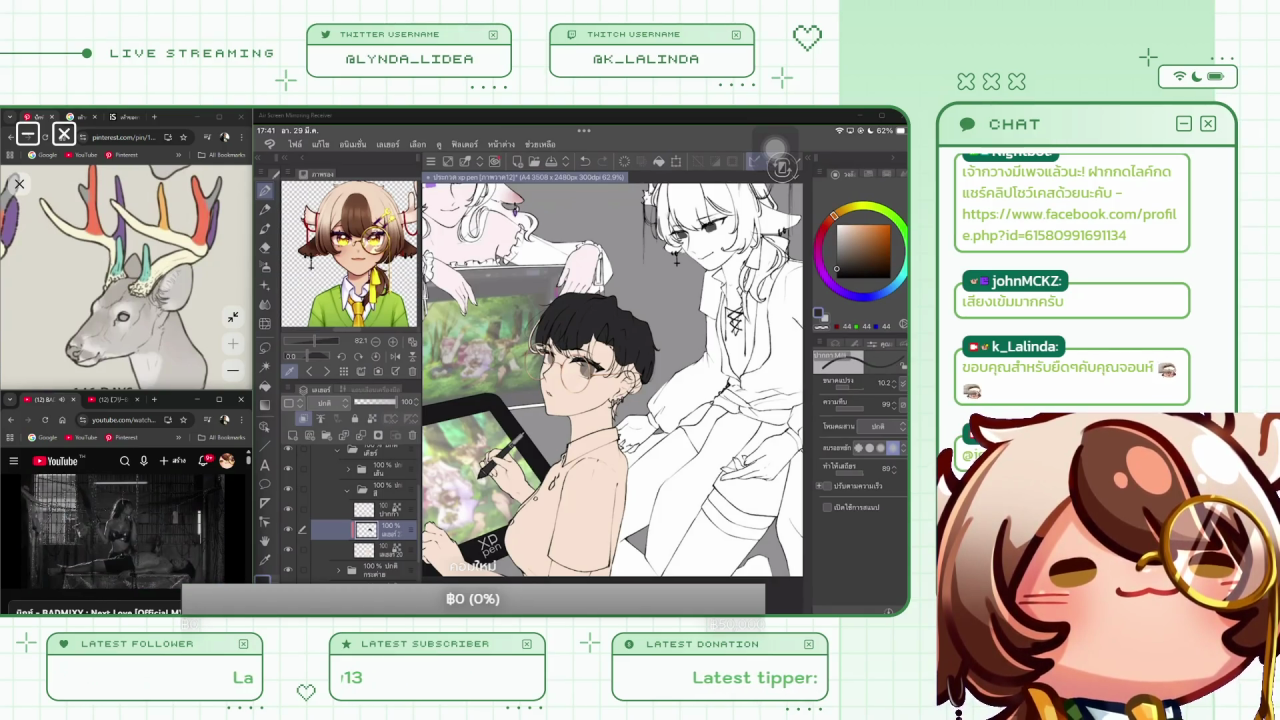
scroll(576, 345, up, 5)
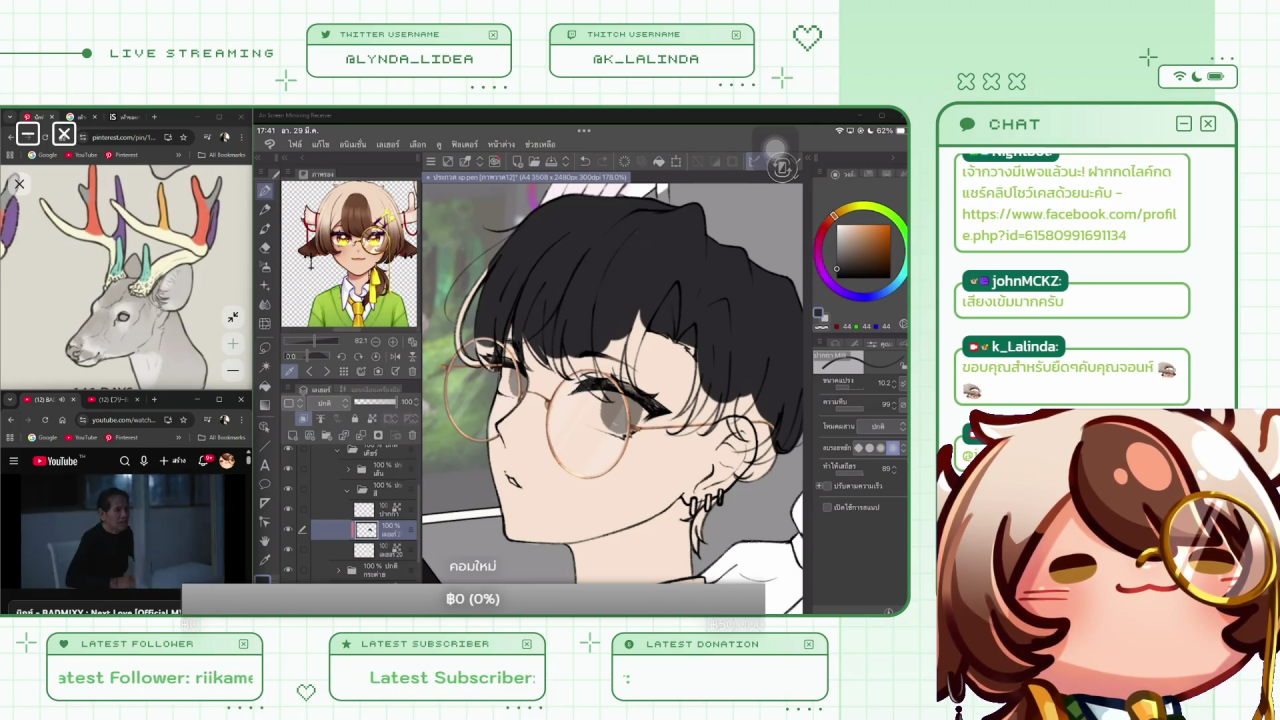
key(bracketleft)
key(bracketleft)
key(bracketleft)
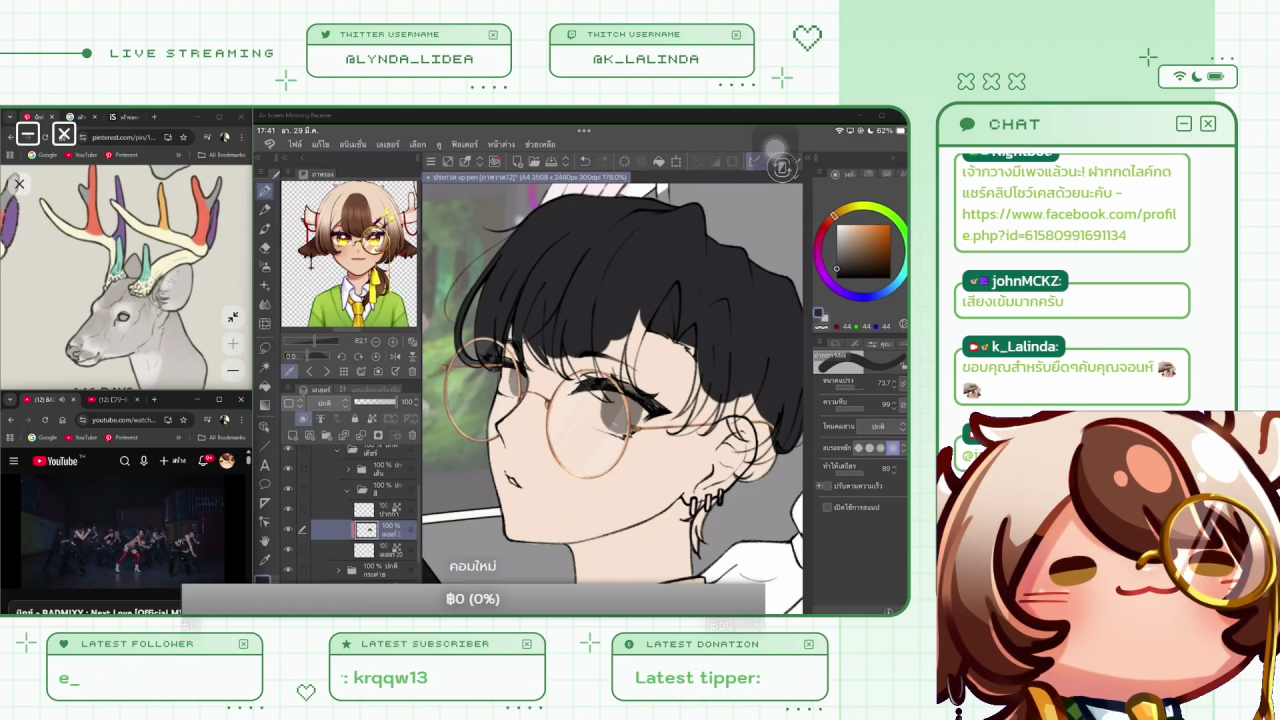
scroll(612, 390, down, 5)
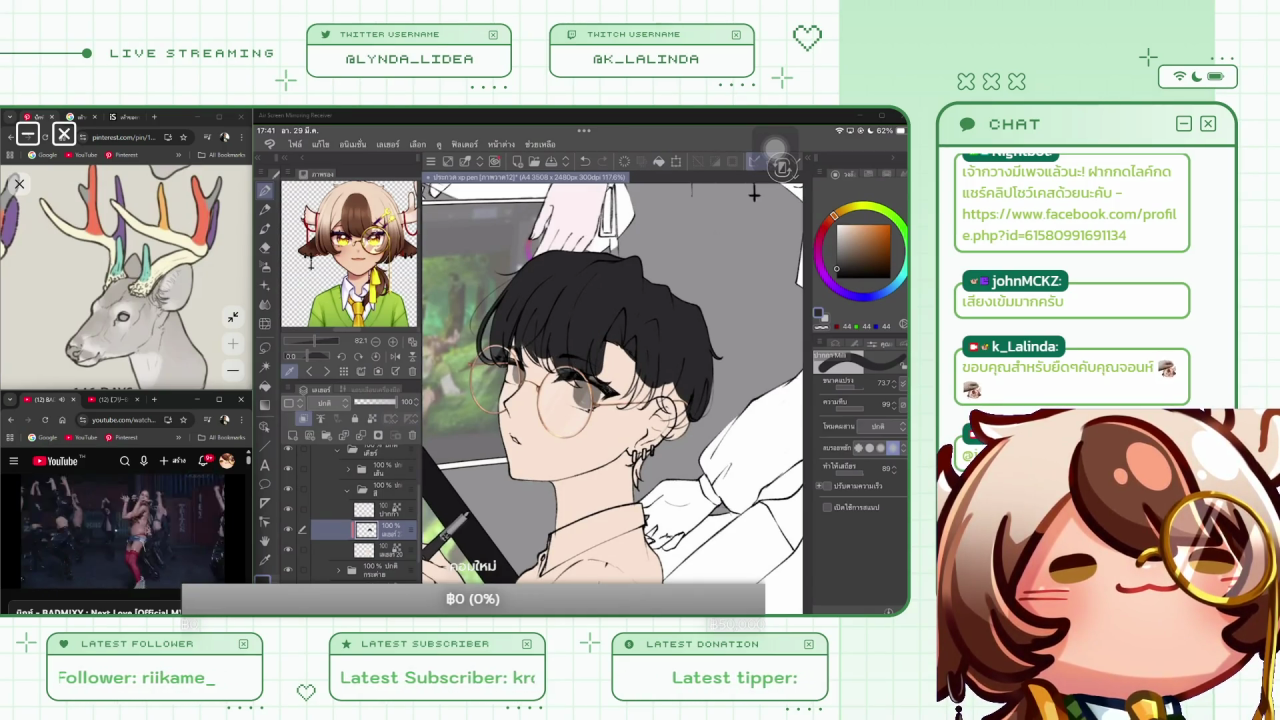
key(bracketleft)
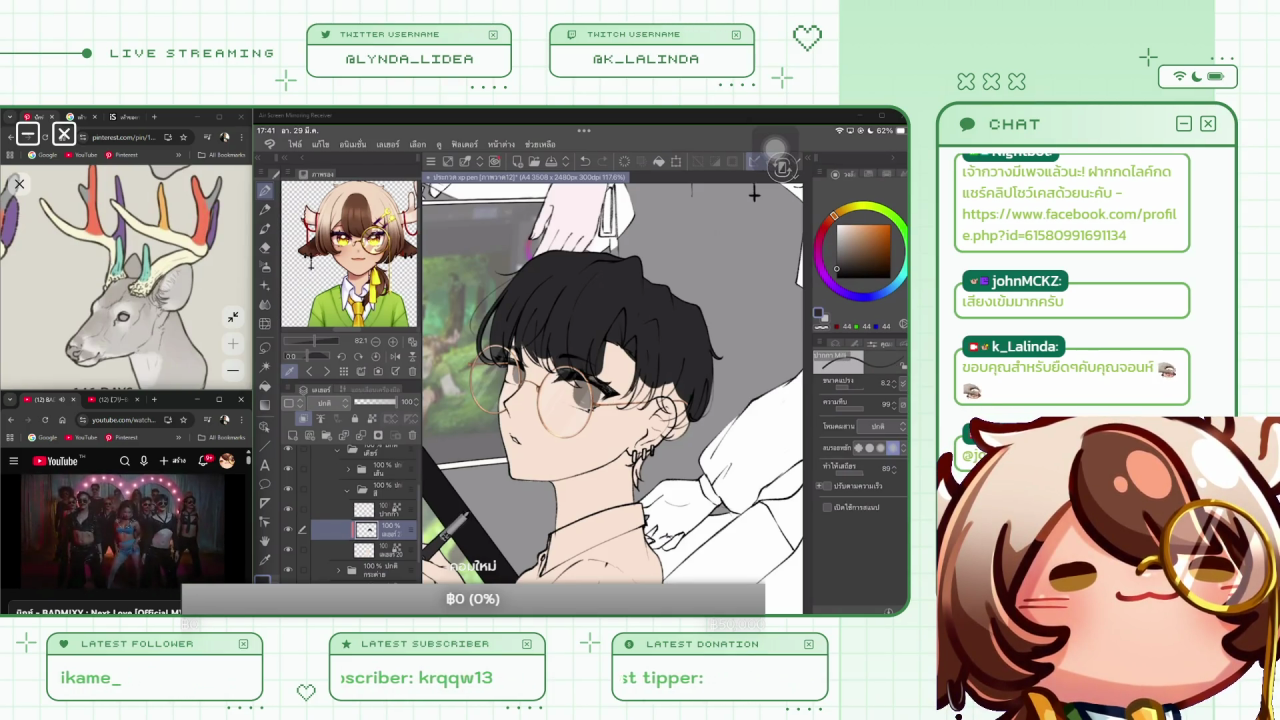
key(bracketright)
key(bracketright)
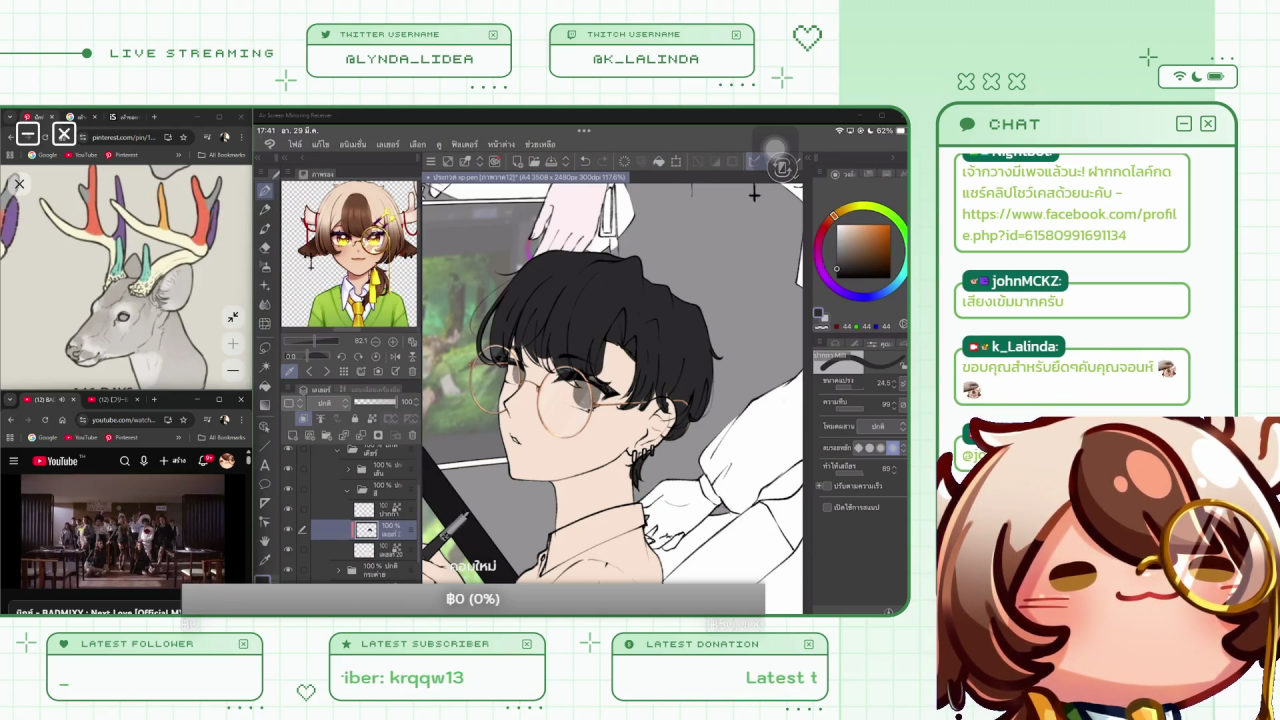
scroll(612, 360, down, 5)
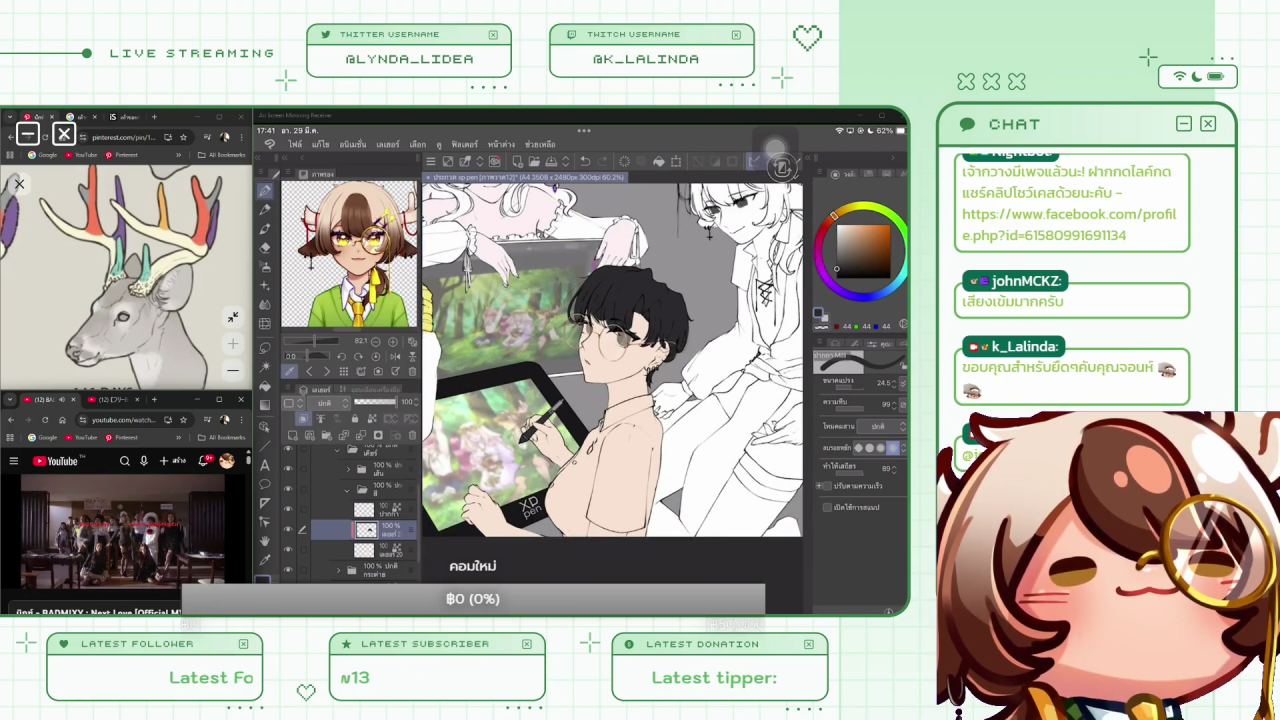
Swap to white and paint over the boy's collar, chest and shirt
key(x)
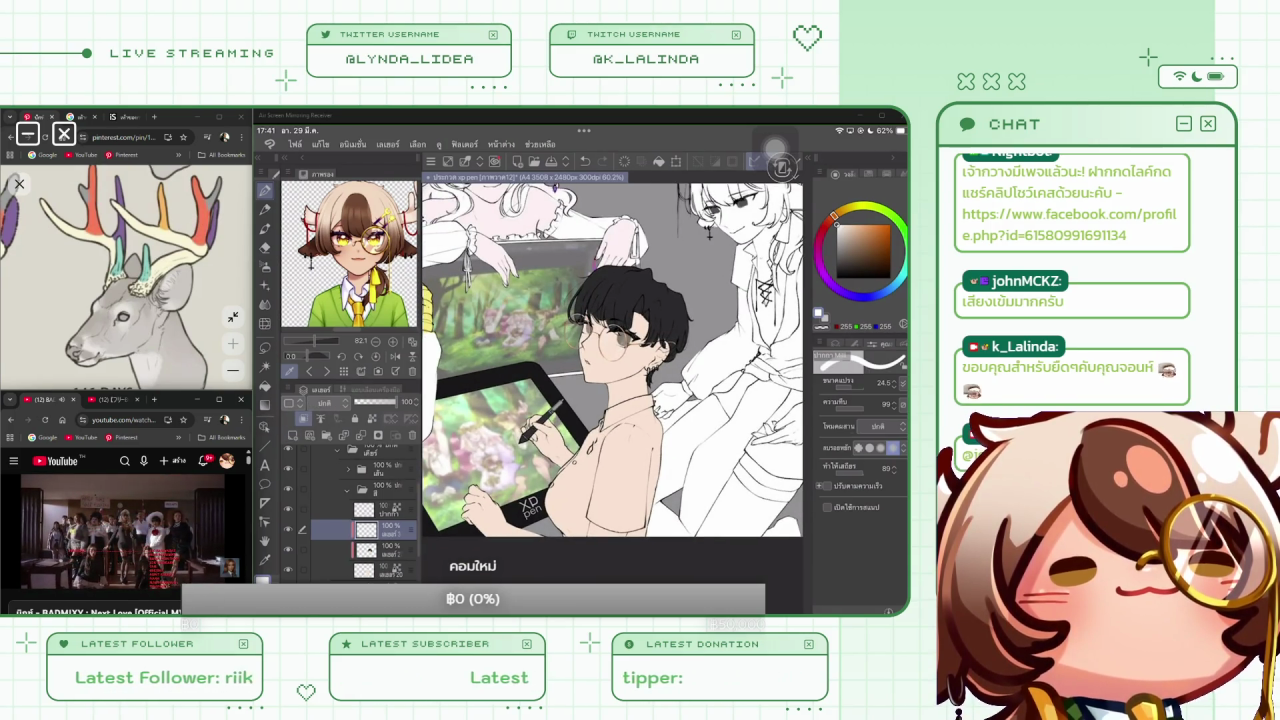
mouse_move(650, 430)
mouse_down()
mouse_move(615, 460)
mouse_move(600, 450)
mouse_up()
mouse_move(650, 408)
mouse_down()
mouse_move(592, 438)
mouse_move(608, 412)
mouse_move(555, 505)
mouse_up()
drag(590, 442, 552, 492)
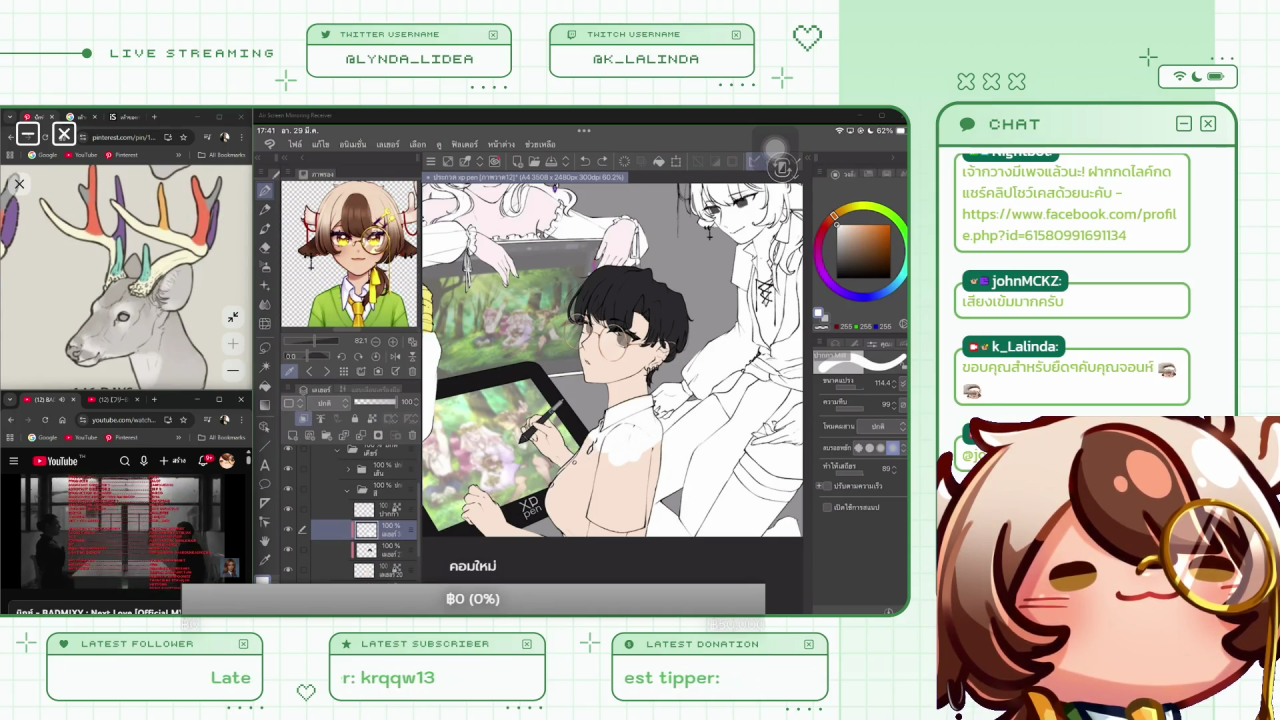
drag(596, 440, 553, 508)
mouse_move(568, 464)
mouse_down()
mouse_move(546, 510)
mouse_move(558, 534)
mouse_move(575, 535)
mouse_up()
mouse_move(610, 466)
mouse_down()
mouse_move(574, 505)
mouse_move(595, 526)
mouse_move(638, 534)
mouse_up()
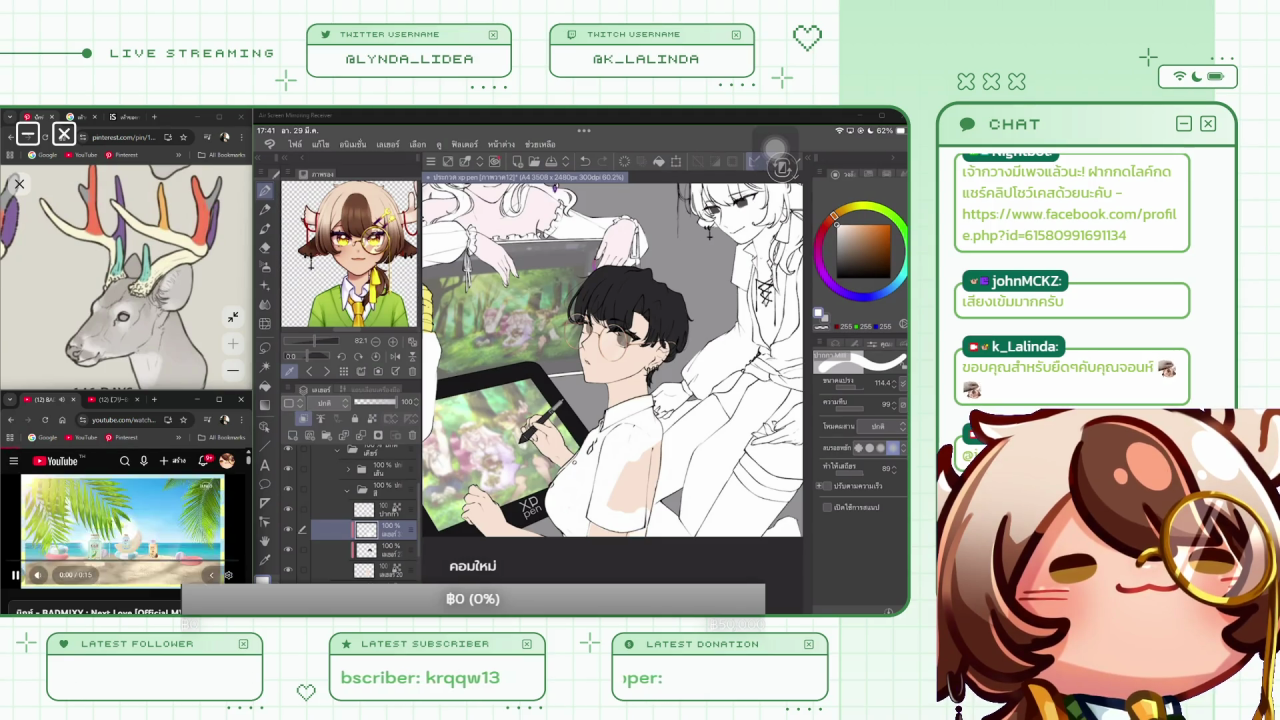
mouse_move(658, 442)
mouse_down()
mouse_move(646, 506)
mouse_move(626, 512)
mouse_up()
drag(632, 462, 616, 510)
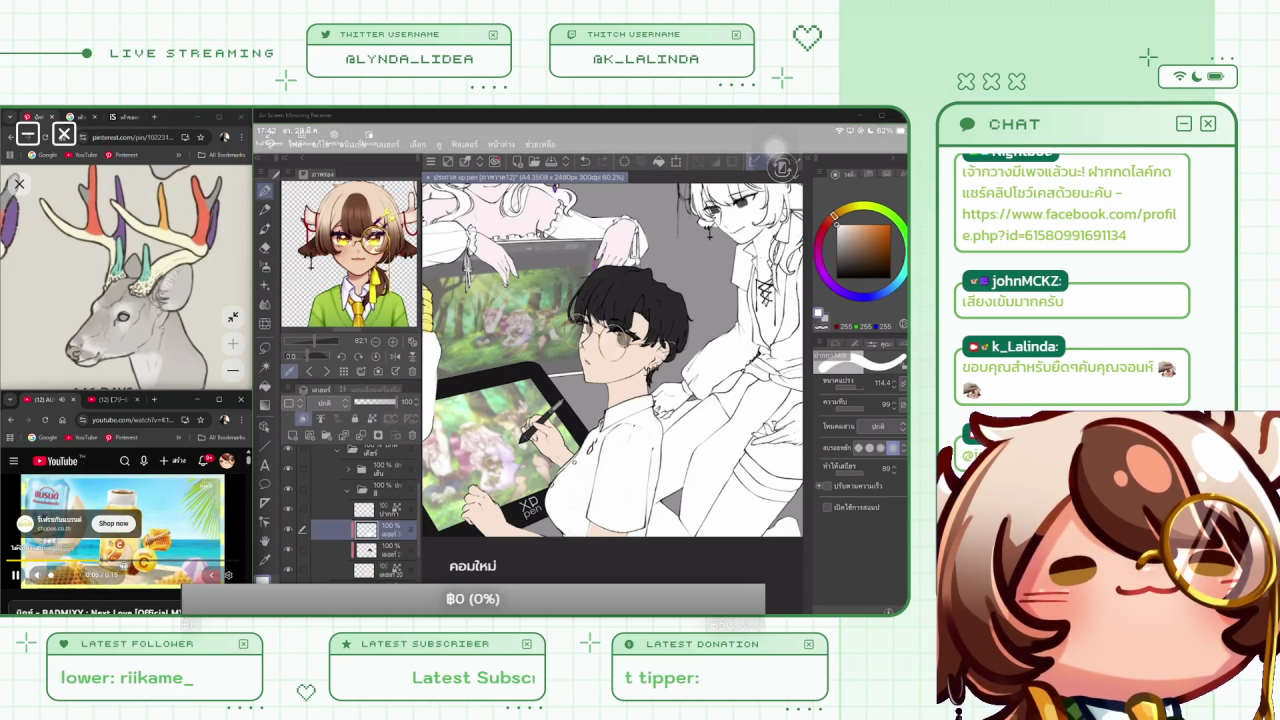
Lock the eye layer's transparent pixels so the brown stays inside the painted shapes
scroll(120, 530, down, 5)
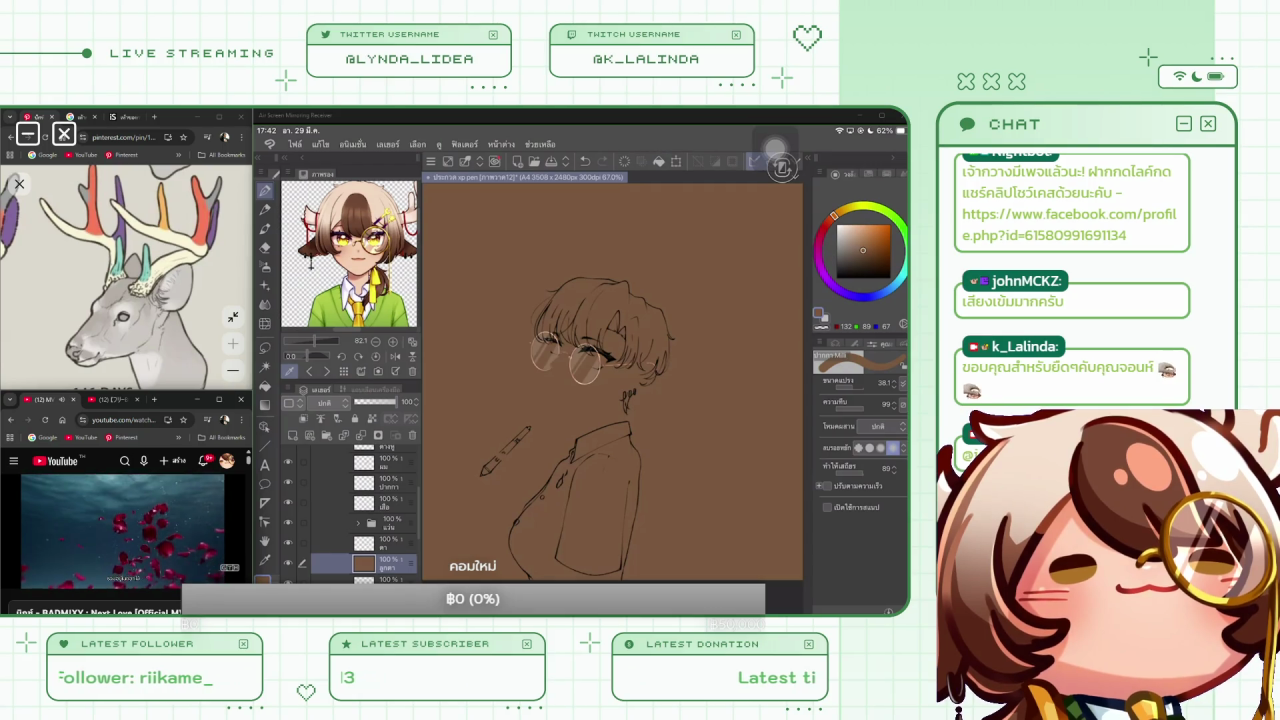
click(370, 418)
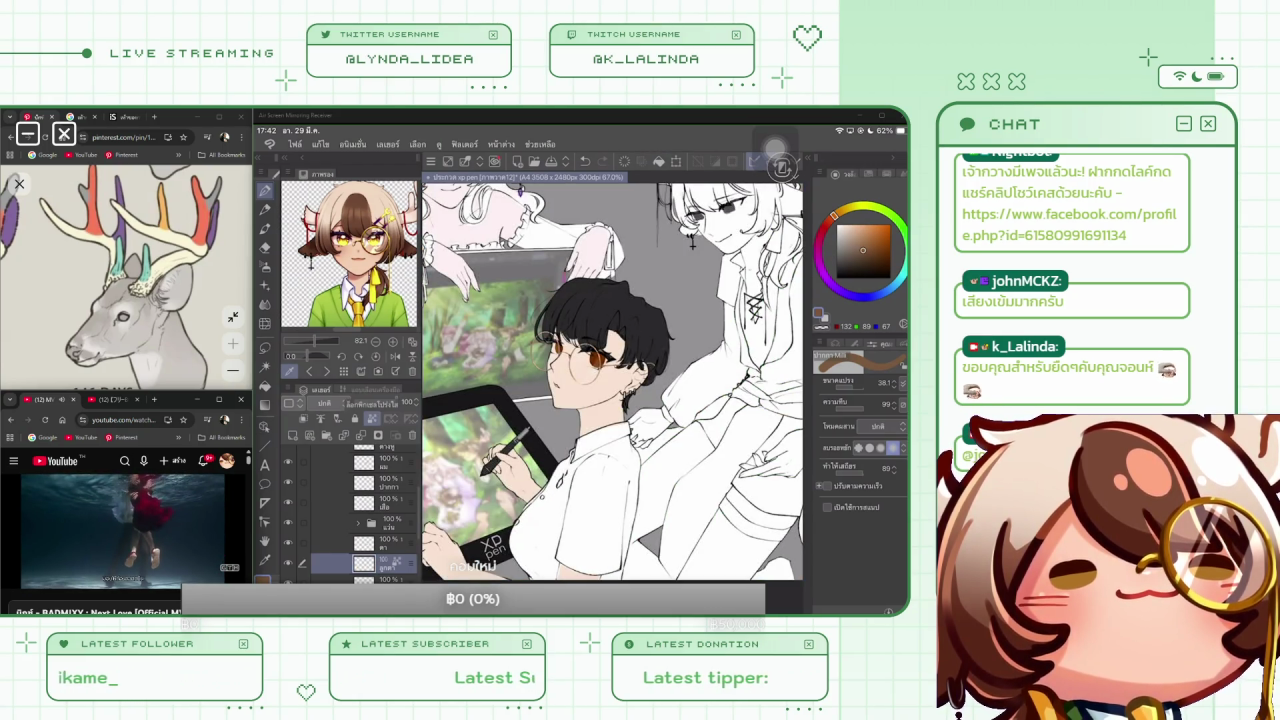
Scroll the layer list and select the other character's layer folder
scroll(595, 375, down, 2)
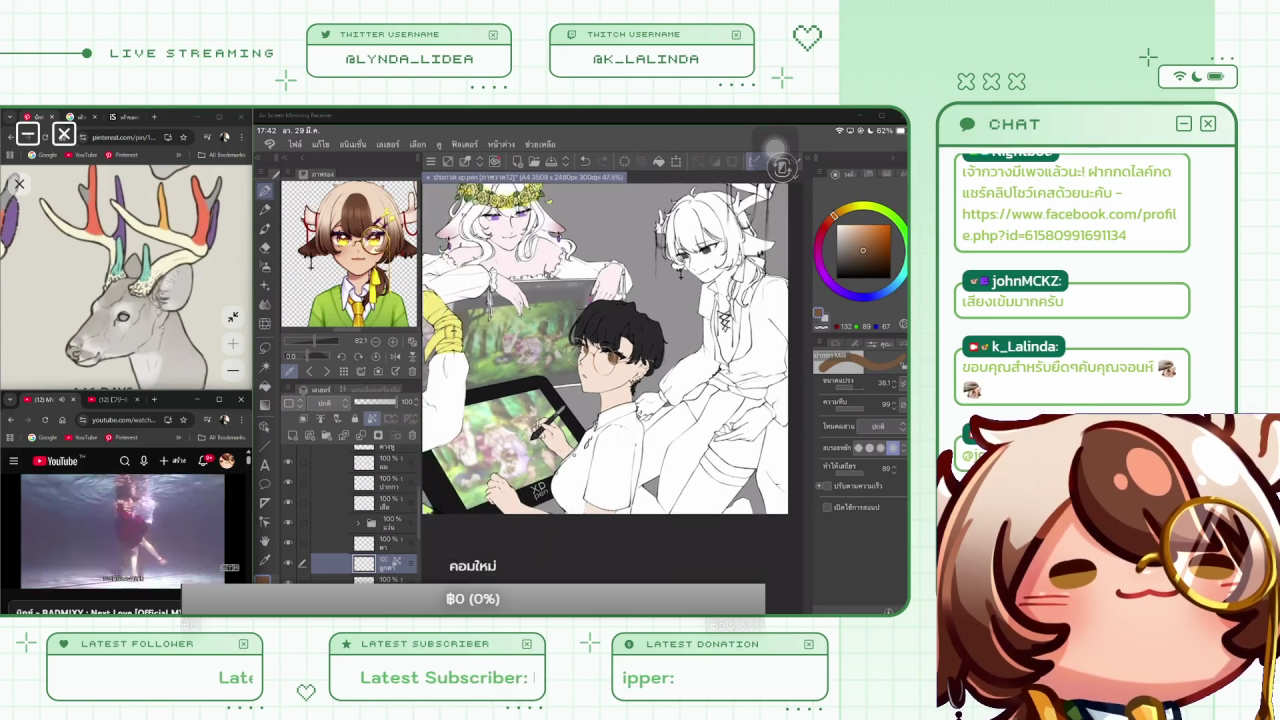
scroll(595, 375, down, 2)
scroll(595, 375, down, 2)
scroll(595, 375, down, 1)
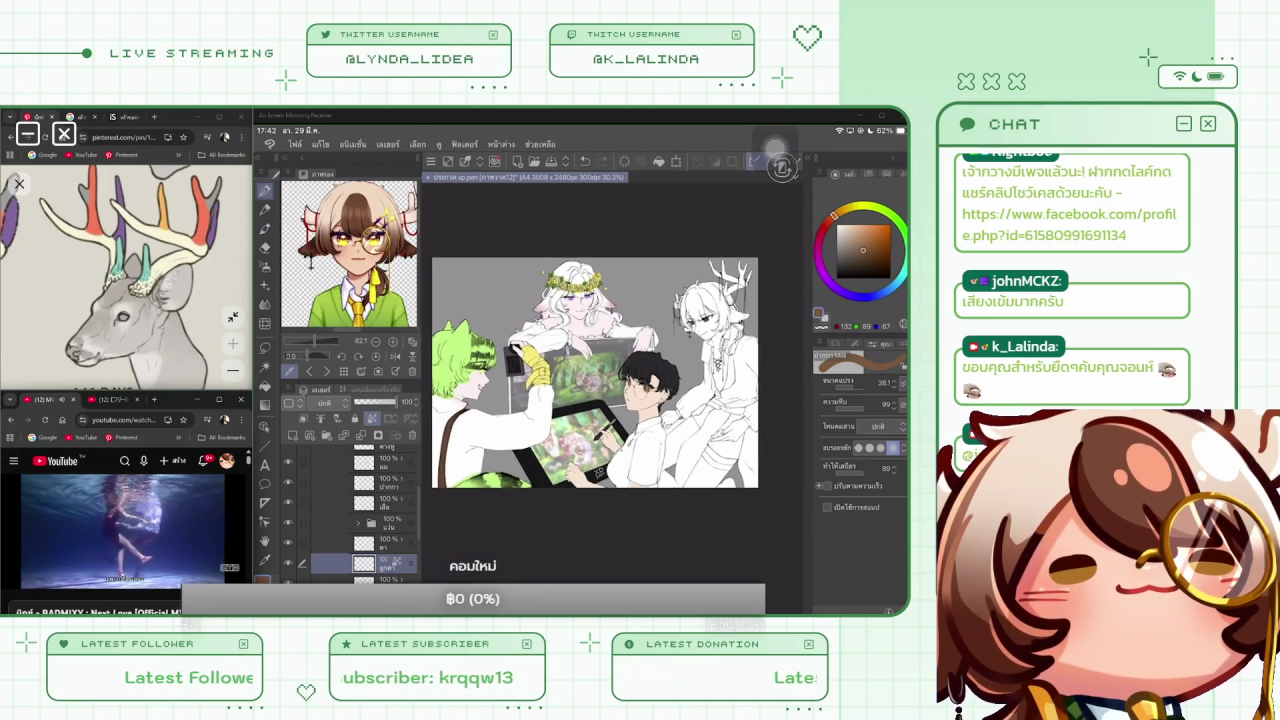
scroll(595, 375, up, 1)
scroll(595, 375, up, 1)
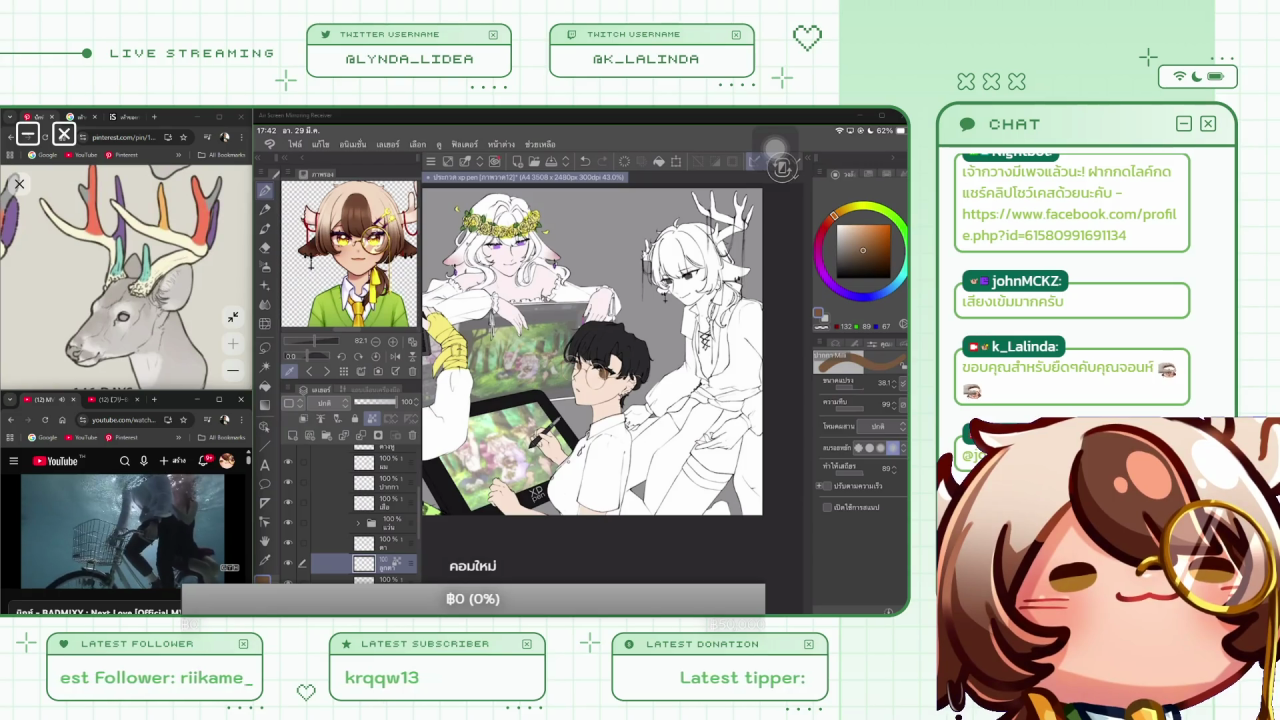
scroll(595, 350, down, 2)
scroll(570, 380, up, 1)
scroll(570, 380, up, 1)
scroll(350, 510, up, 5)
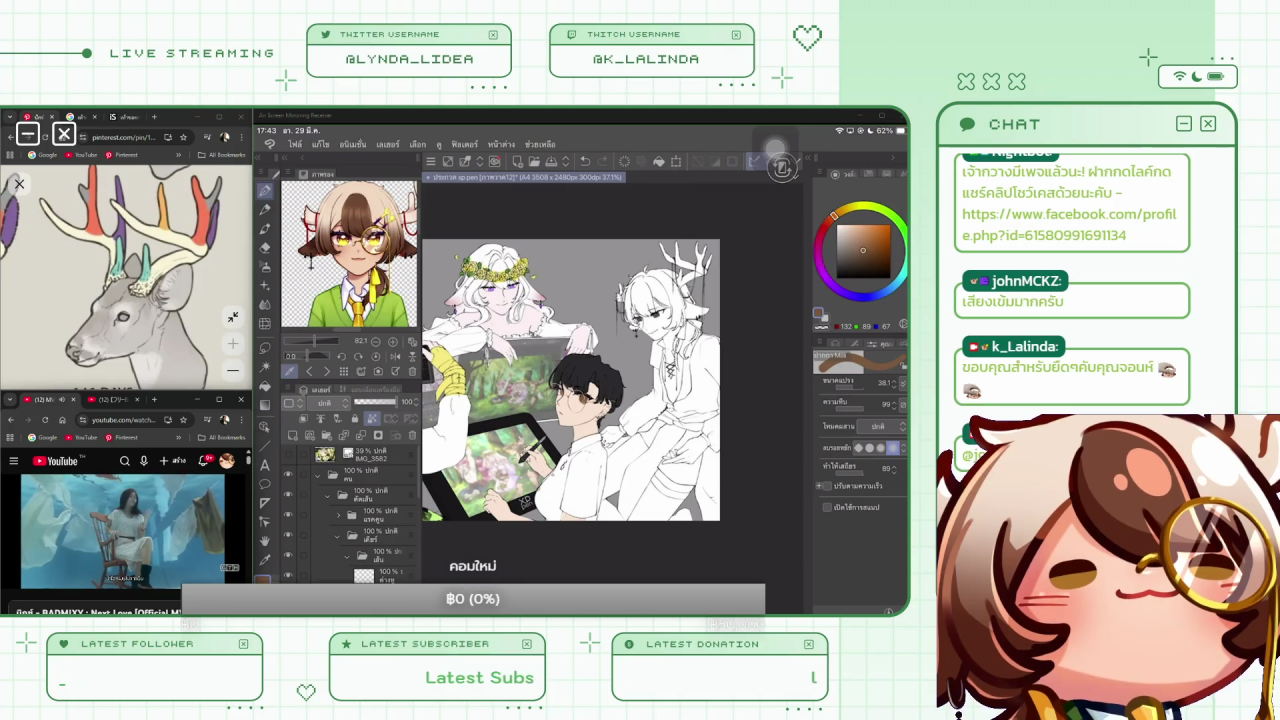
click(375, 535)
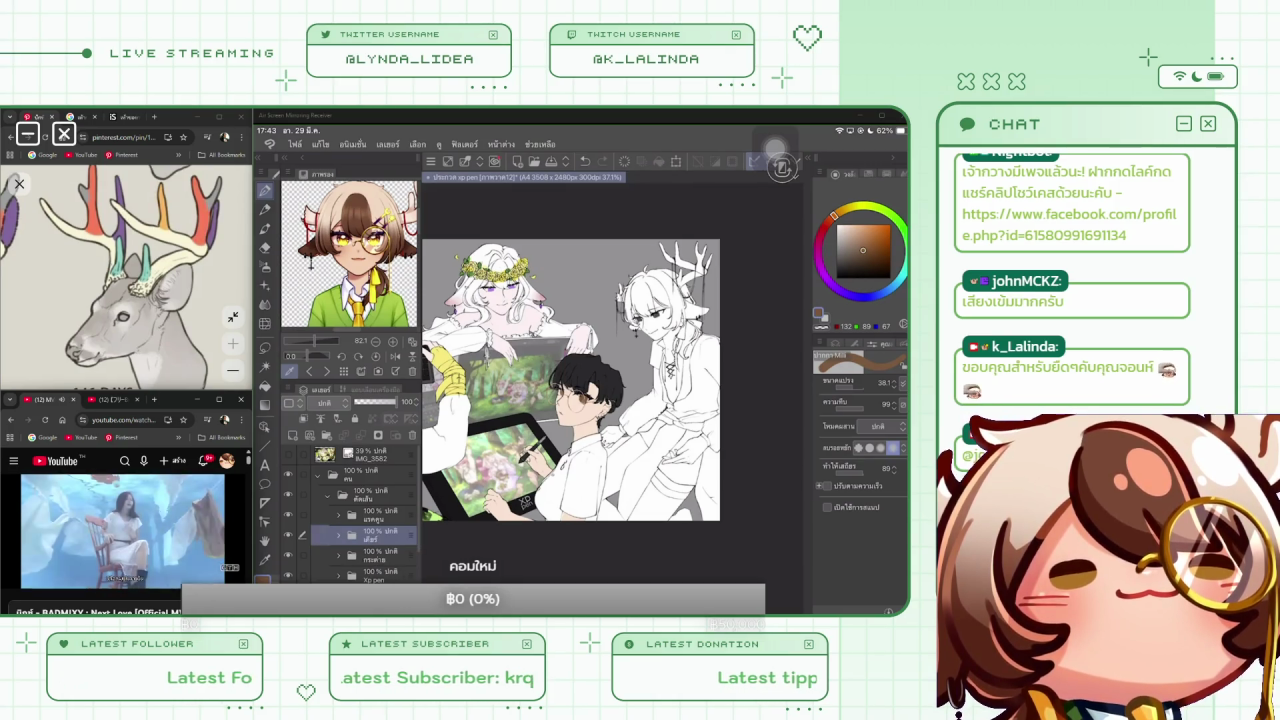
Add two blank layers, select the flat-colour layer, and sample the reference face's skin tone
scroll(350, 510, down, 3)
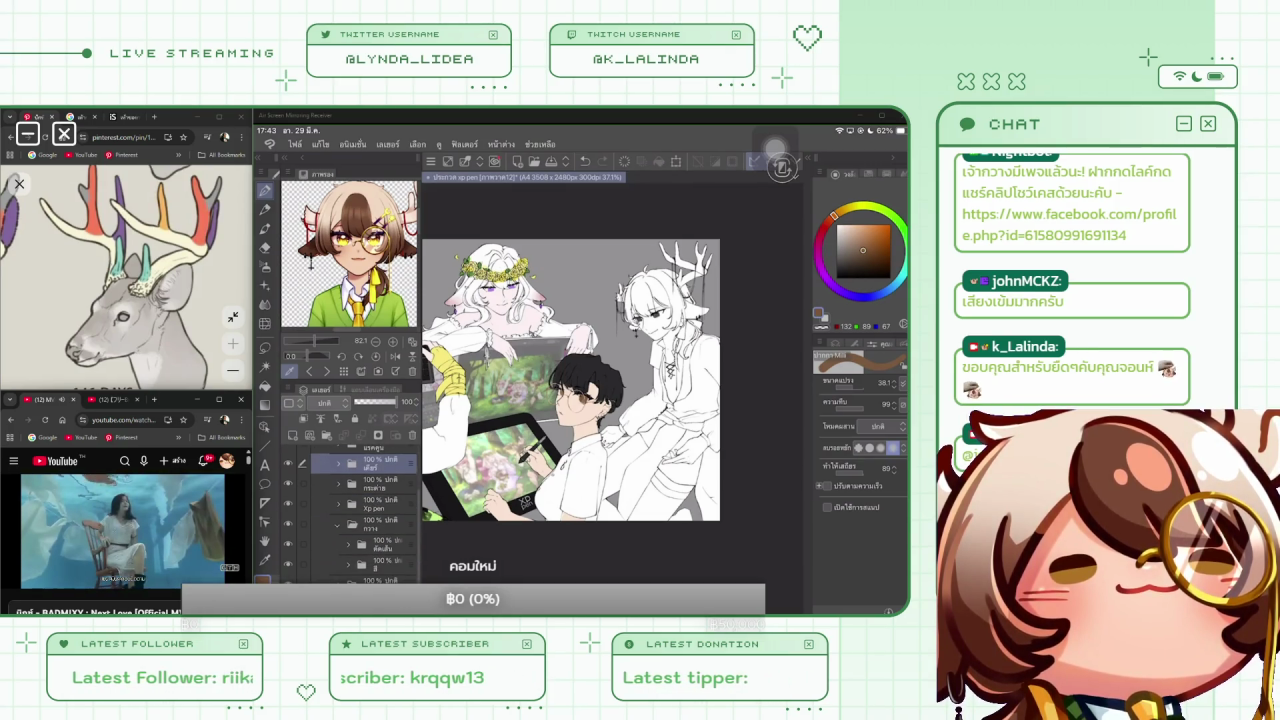
click(375, 538)
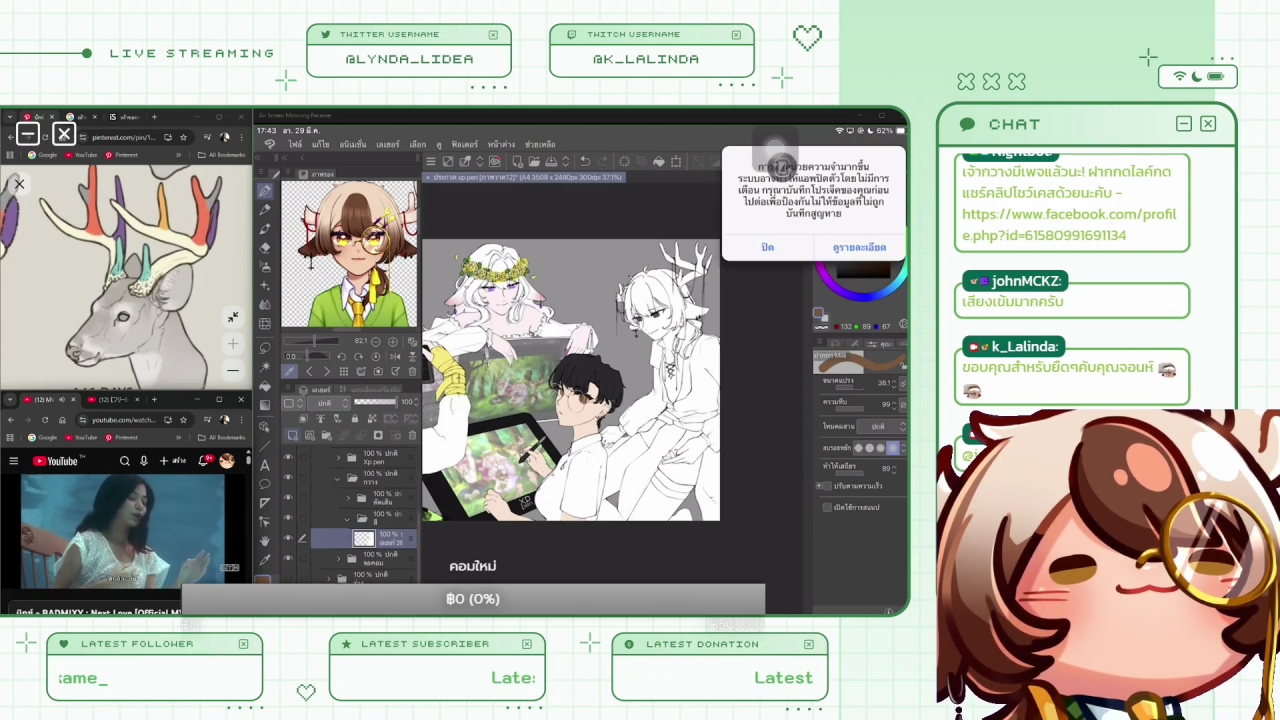
click(293, 435)
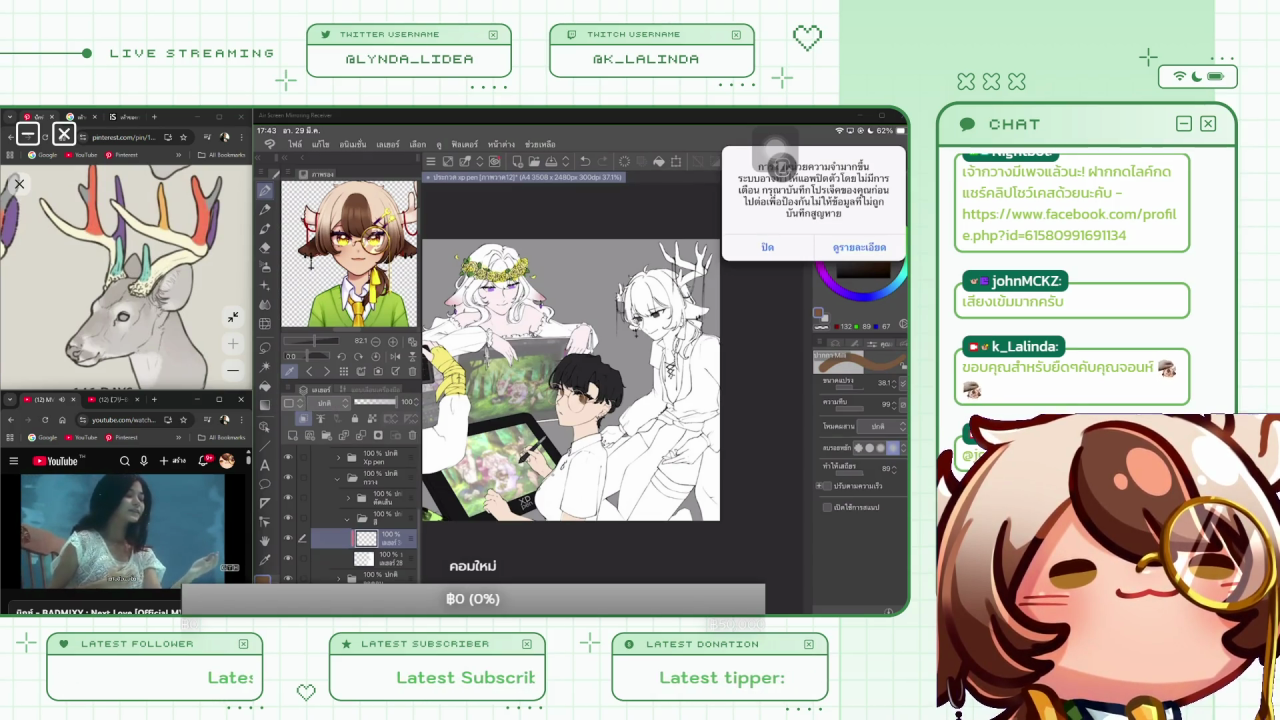
click(385, 558)
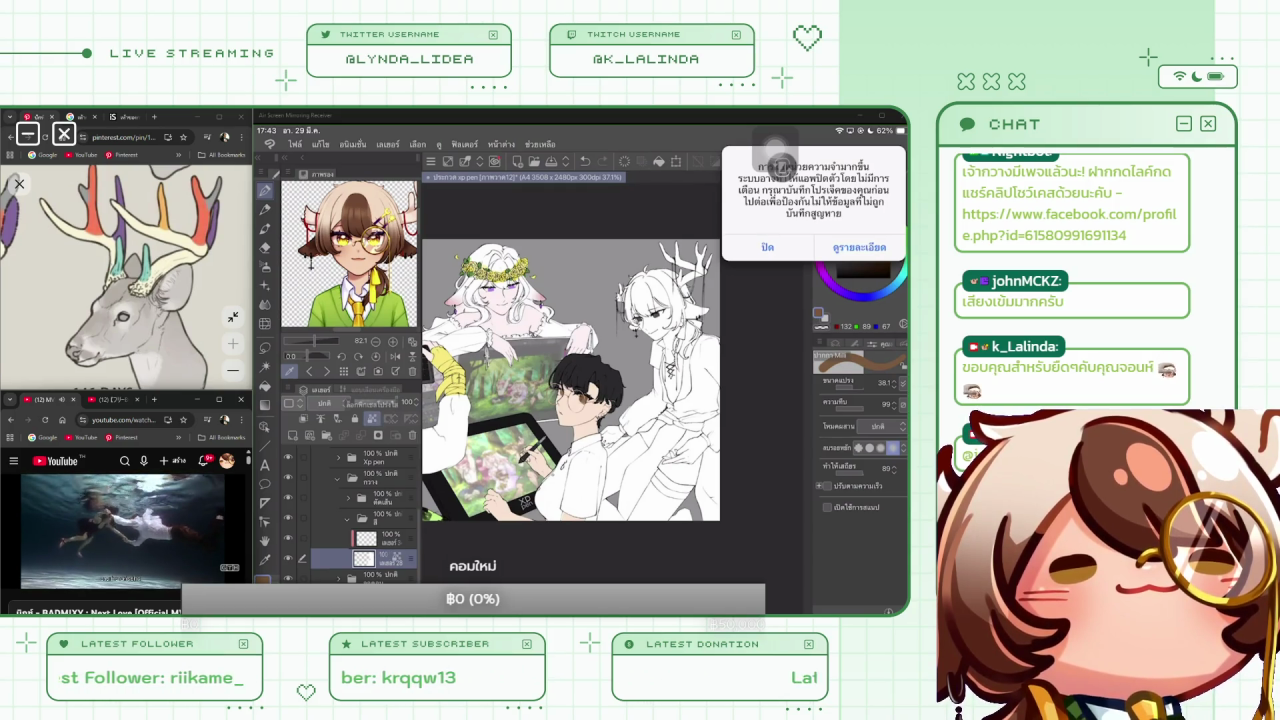
drag(365, 245, 348, 228)
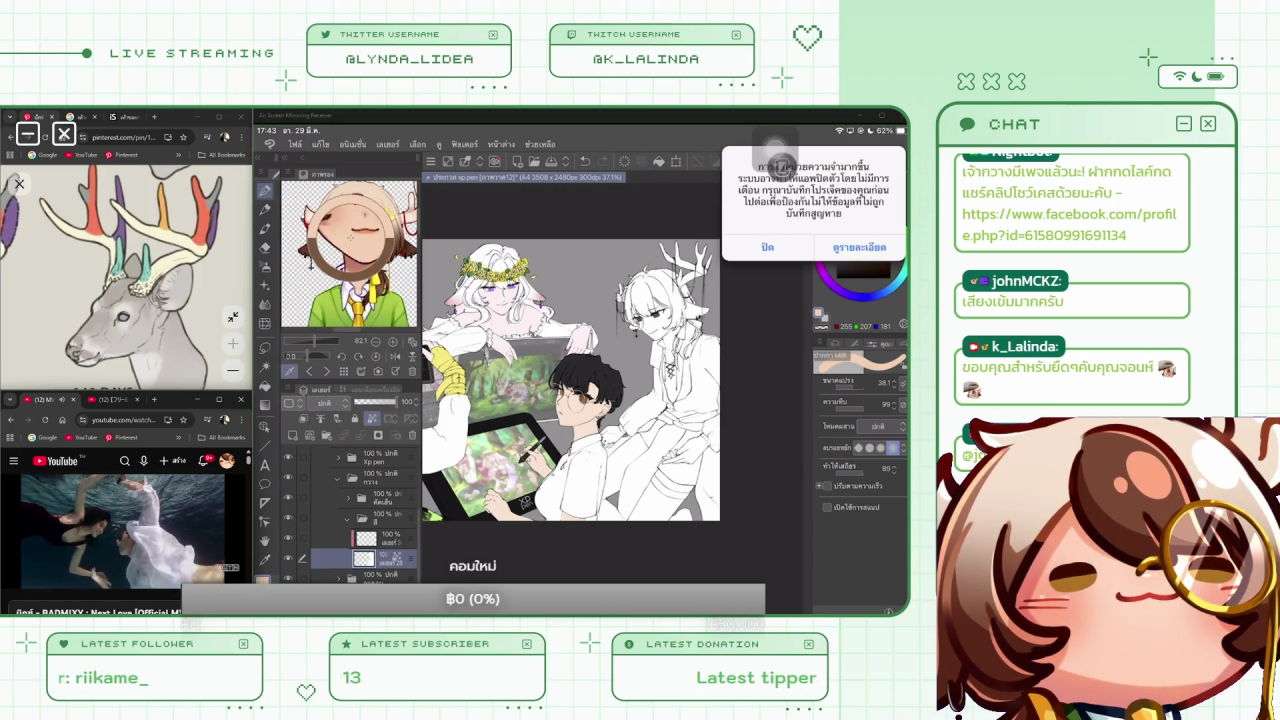
Dismiss the iPad alert and bucket-fill the antlered character with peach skin colour
click(767, 246)
click(665, 400)
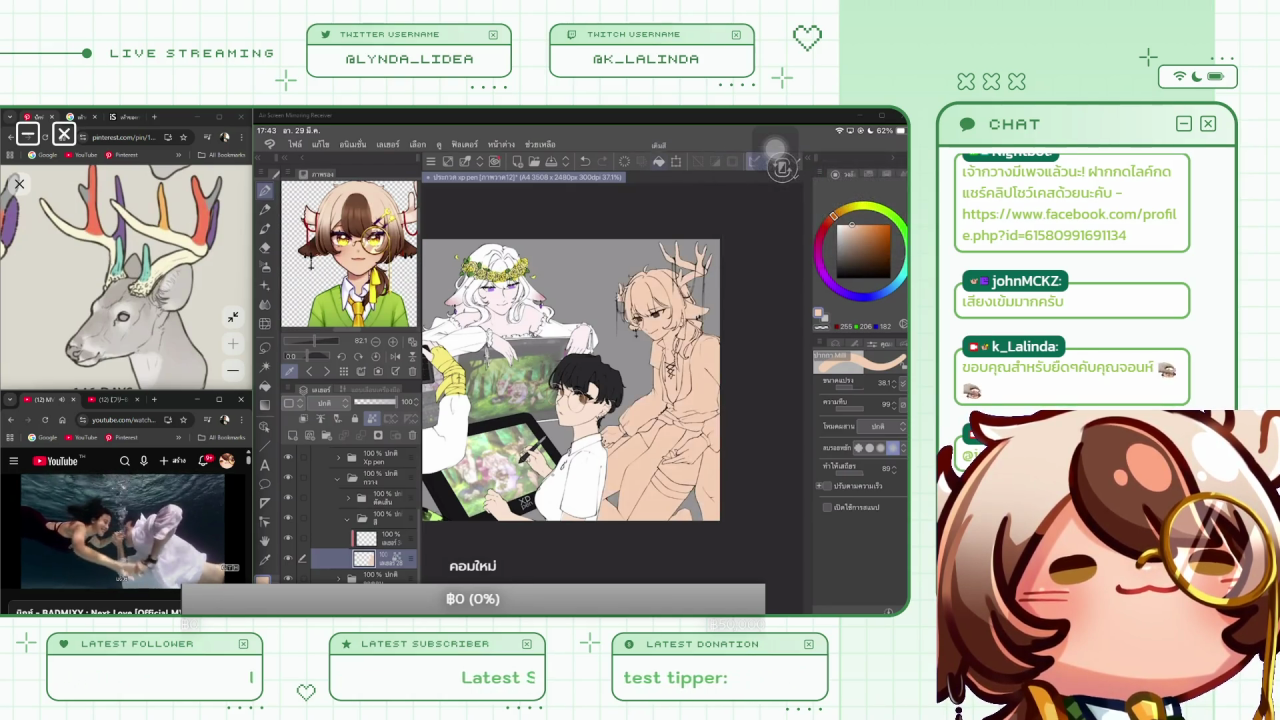
scroll(365, 510, up, 3)
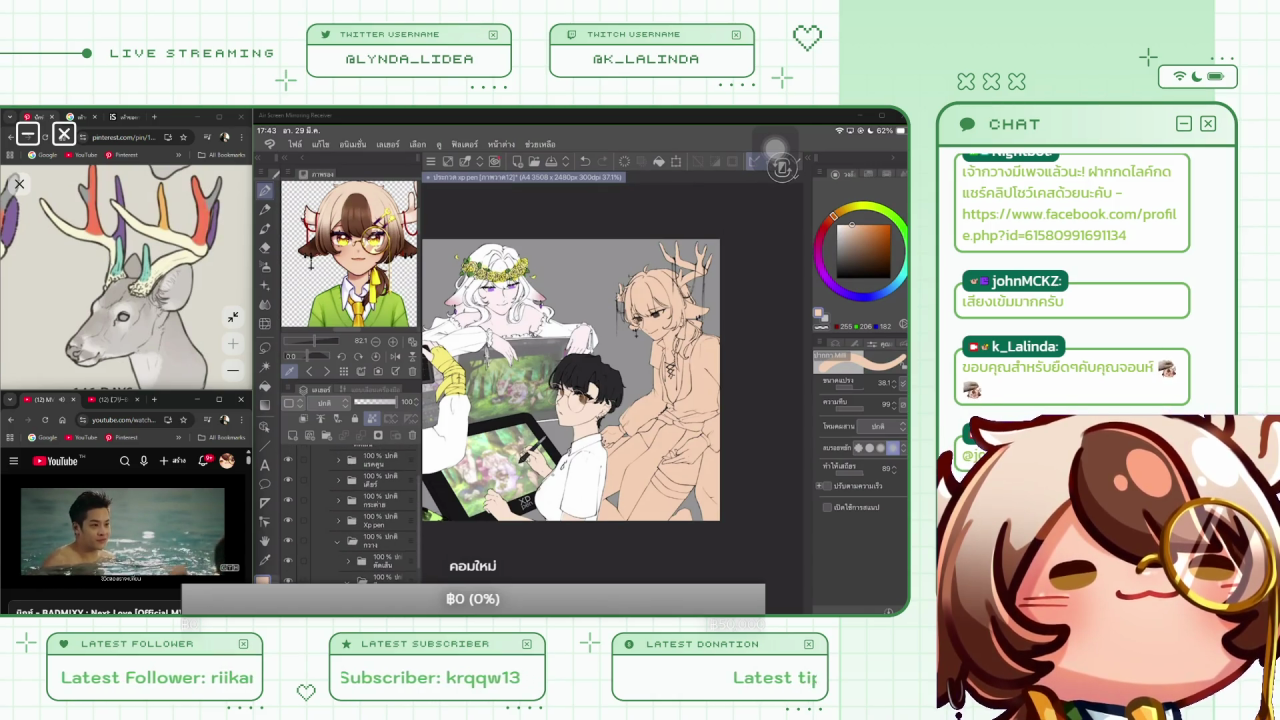
scroll(365, 510, down, 5)
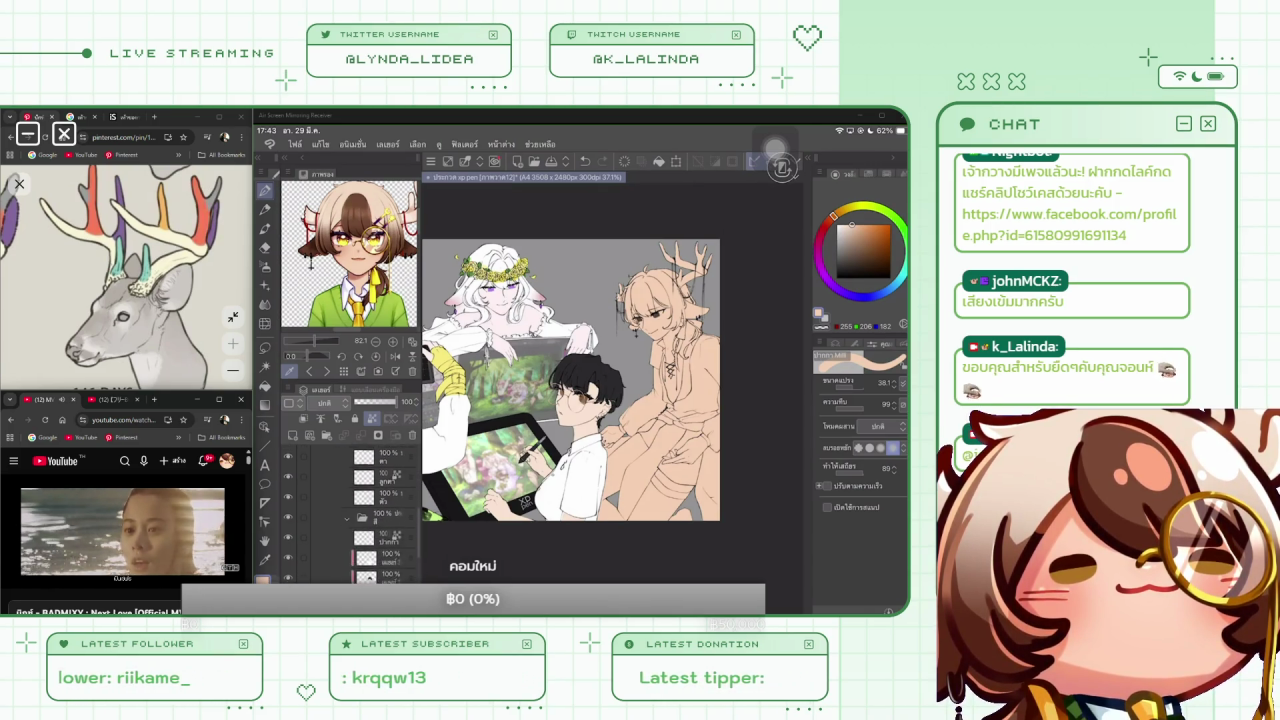
Select the hair layer and sample the reference's dark brown hair colour
click(375, 548)
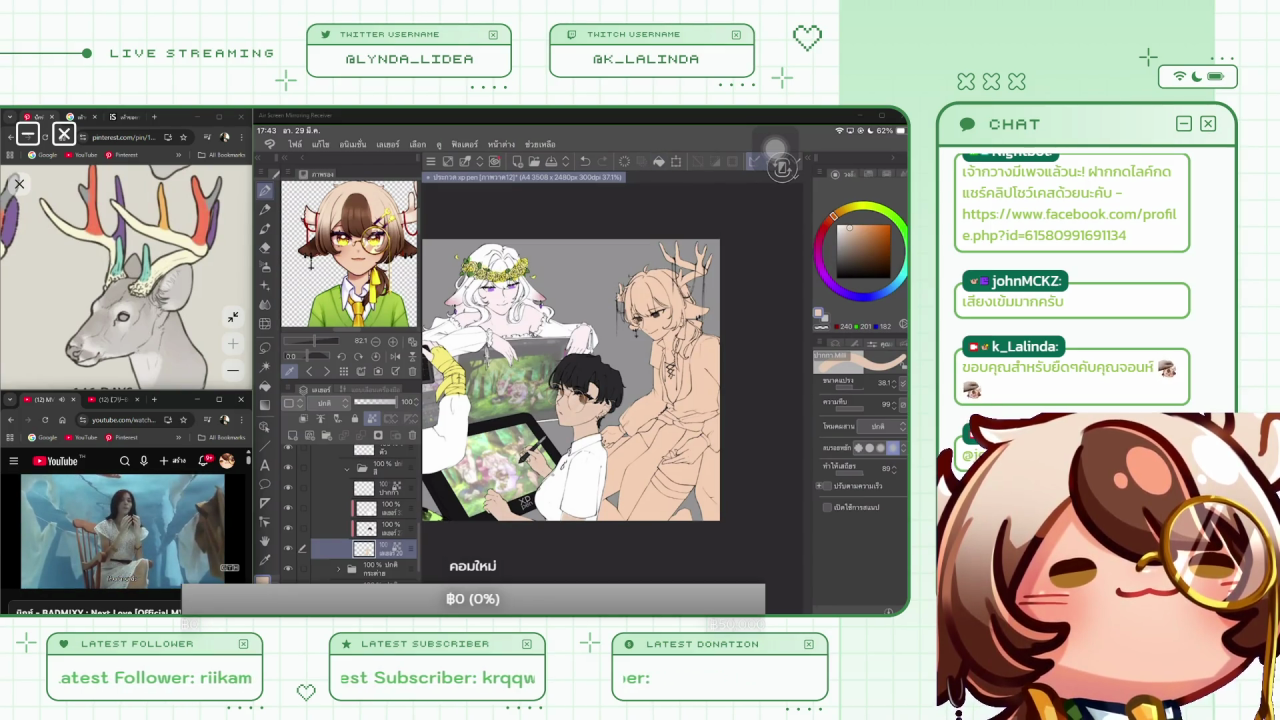
scroll(570, 373, up, 2)
scroll(350, 505, up, 5)
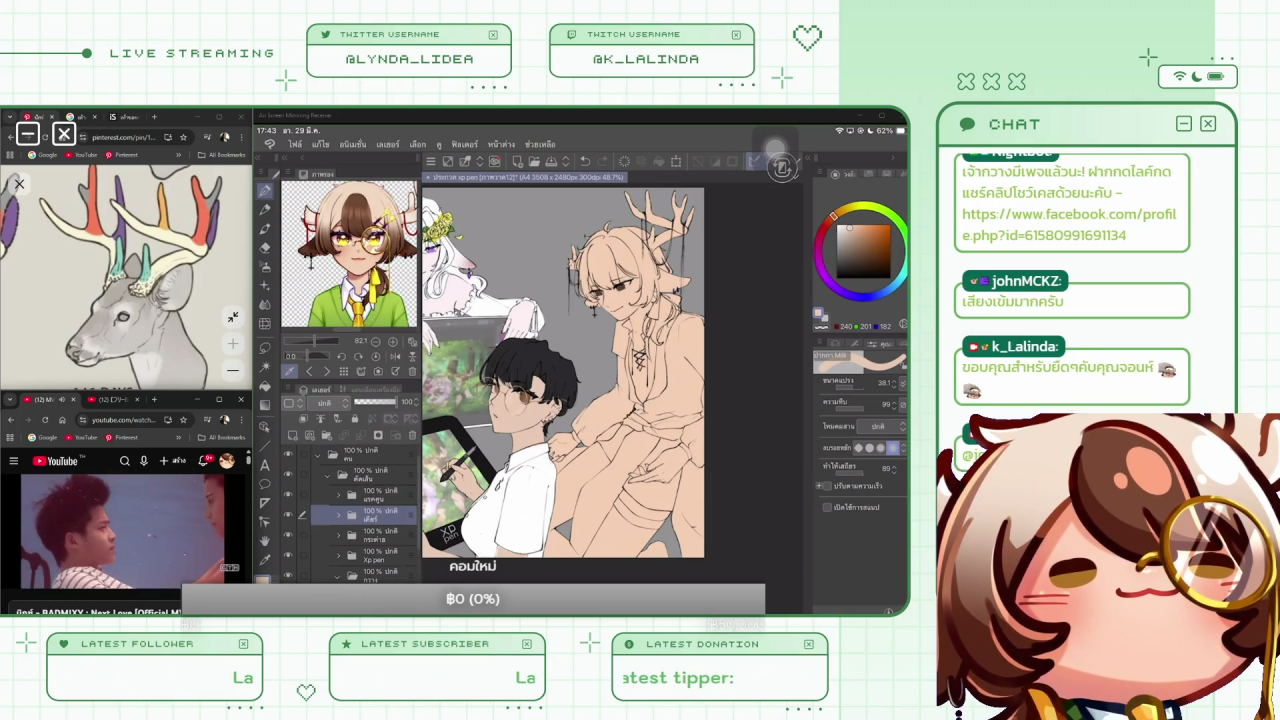
scroll(350, 505, down, 3)
click(375, 539)
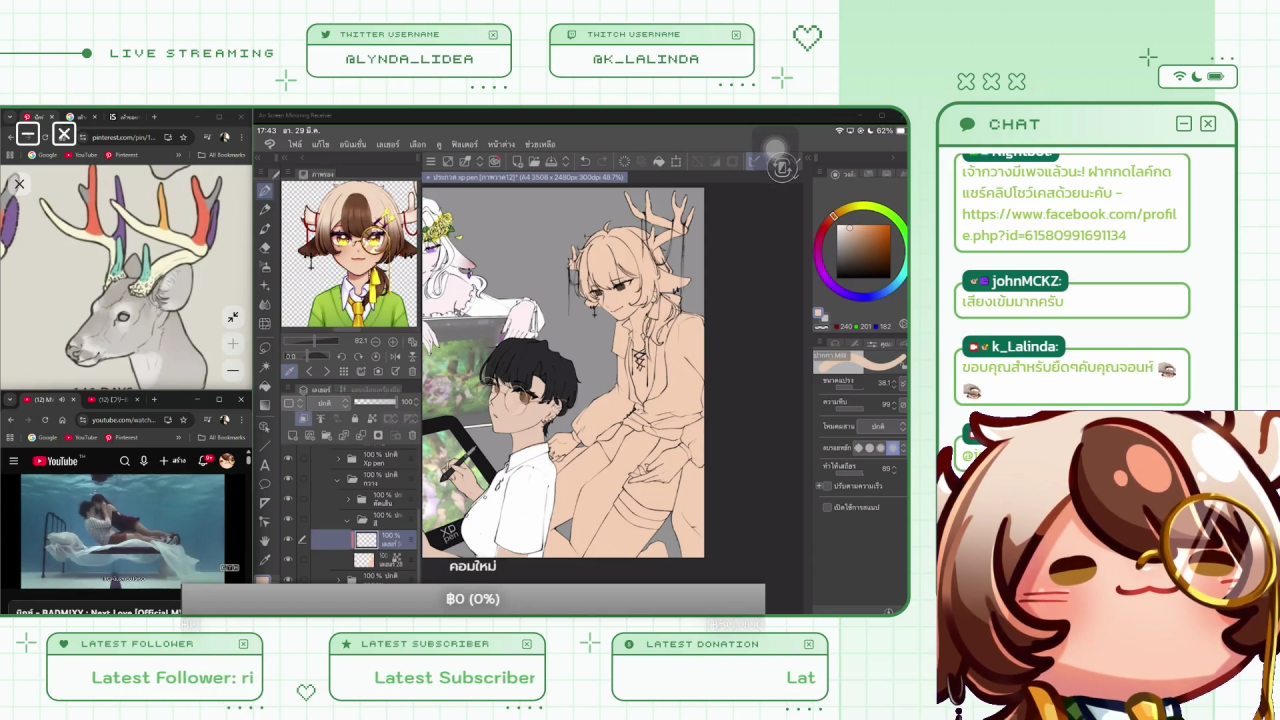
click(354, 212)
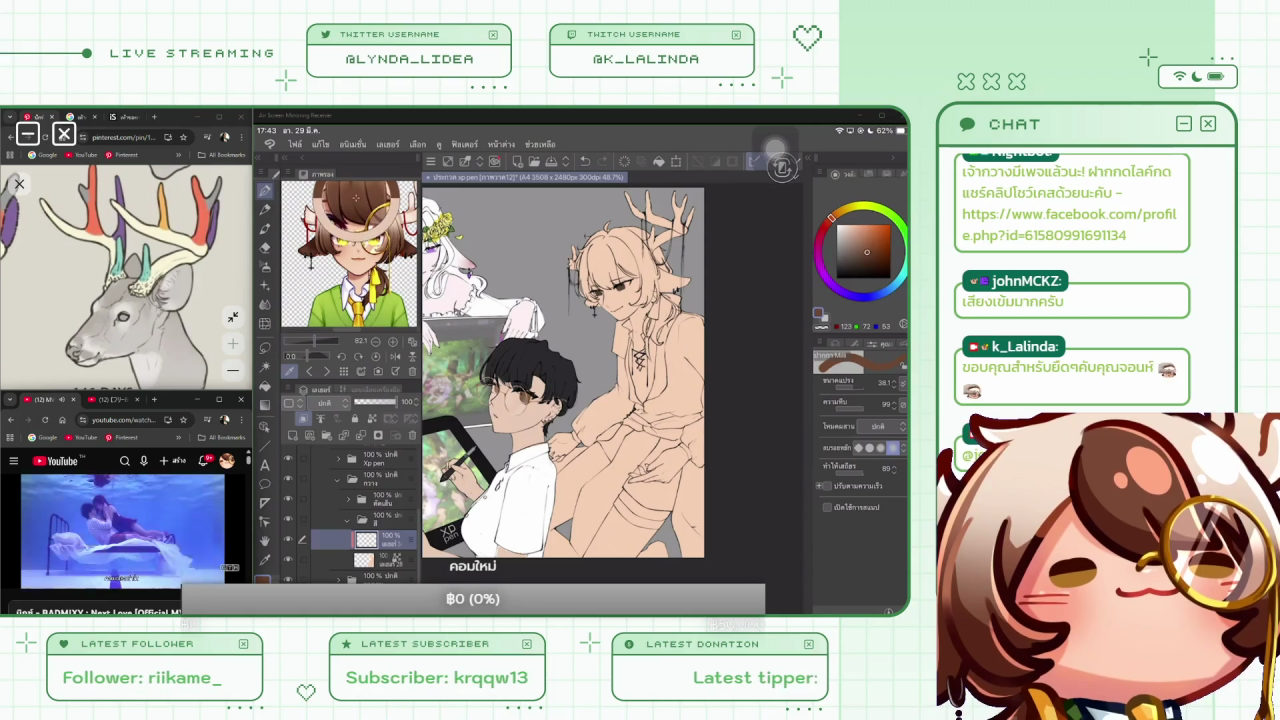
Paint the antlered character's hair and ponytail dark brown, filling gaps near the face
drag(605, 224, 580, 290)
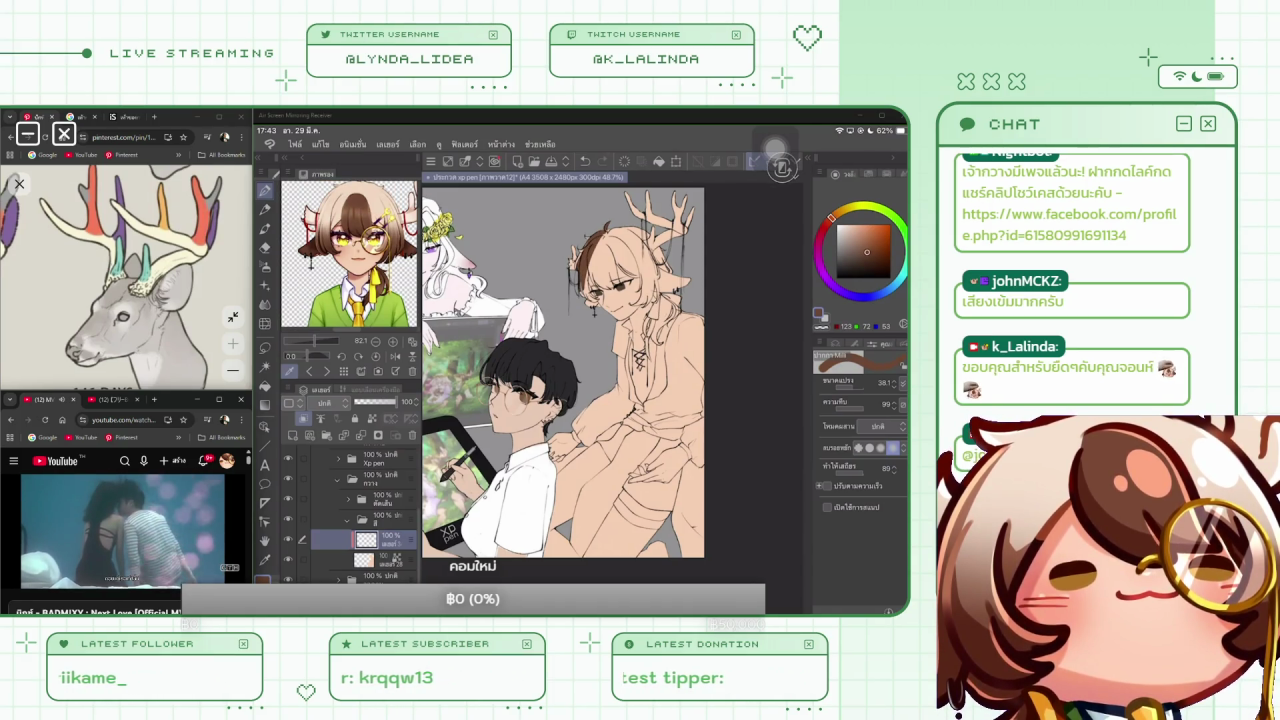
drag(605, 230, 590, 288)
drag(850, 382, 885, 382)
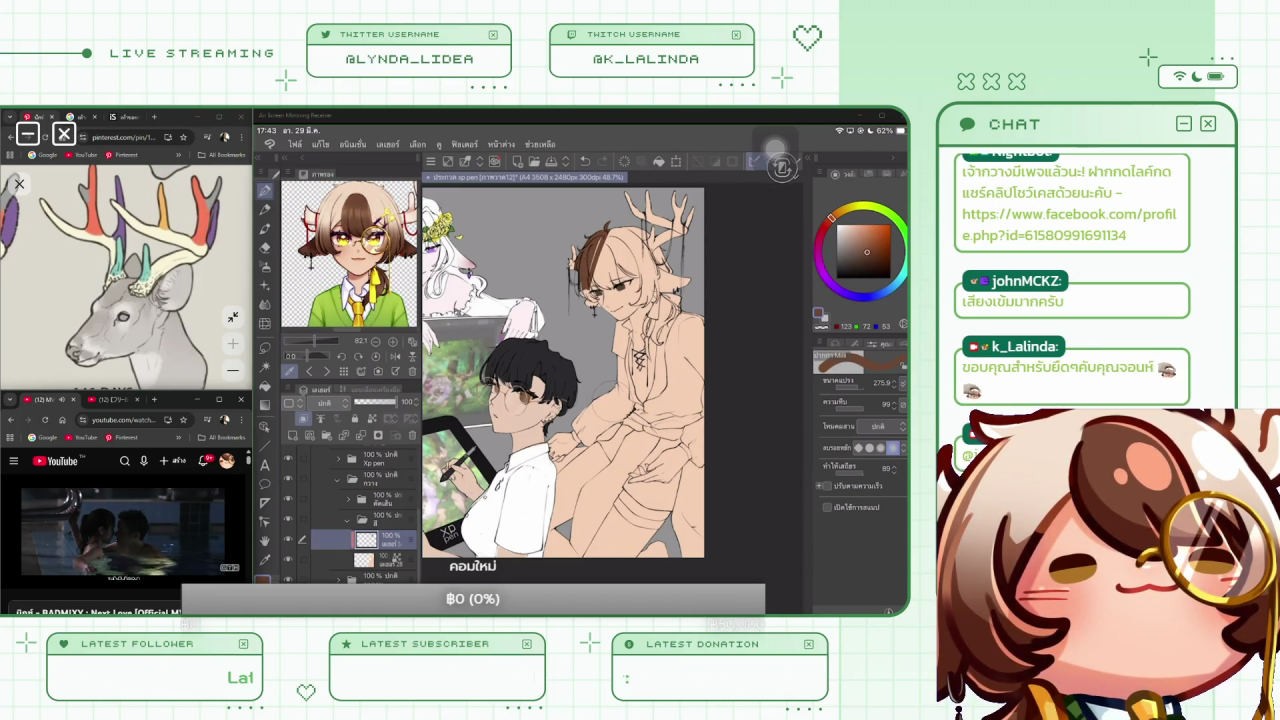
mouse_move(655, 228)
mouse_down()
mouse_move(608, 280)
mouse_move(684, 292)
mouse_up()
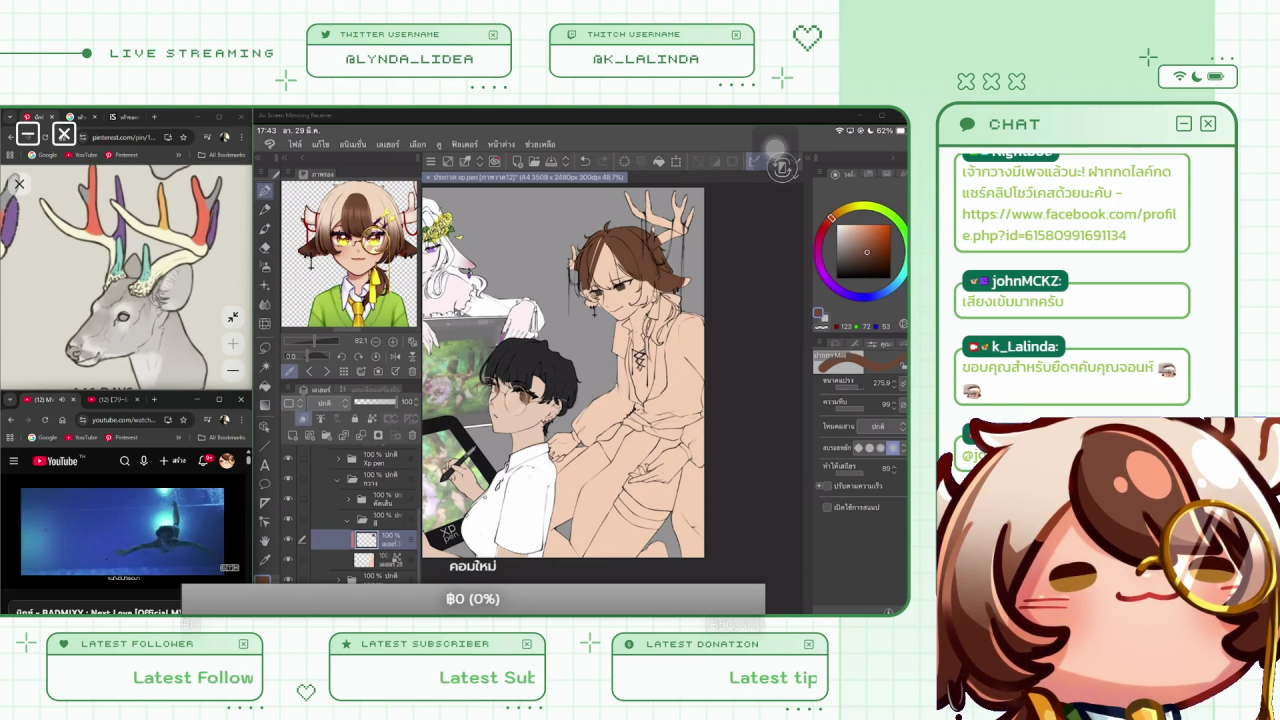
mouse_move(600, 250)
mouse_down()
mouse_move(594, 292)
mouse_move(612, 284)
mouse_move(601, 268)
mouse_move(590, 301)
mouse_up()
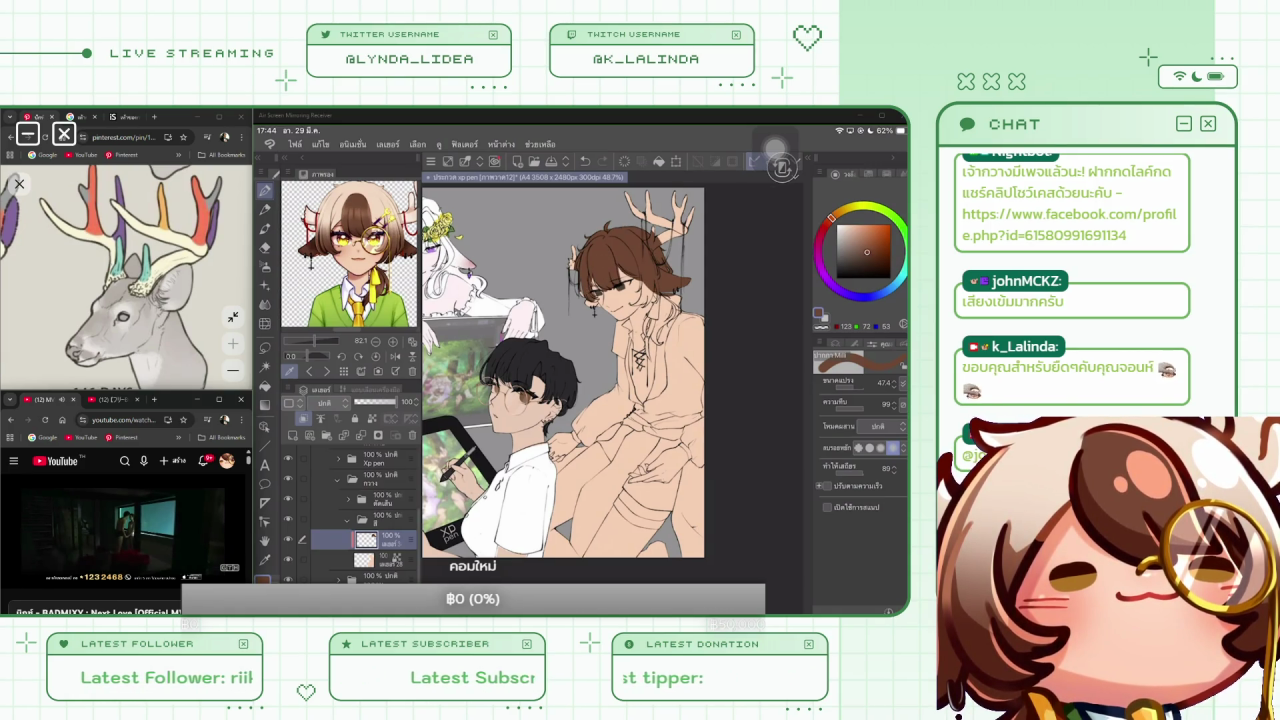
drag(645, 281, 648, 295)
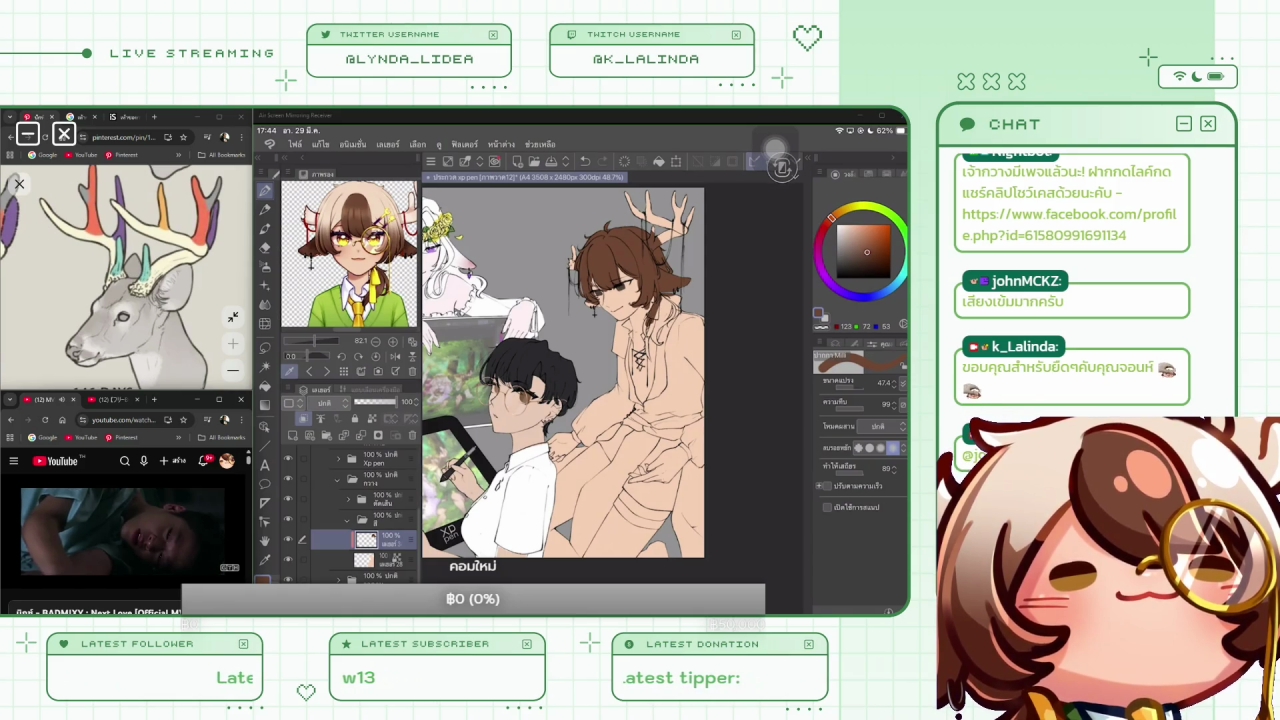
drag(652, 317, 662, 346)
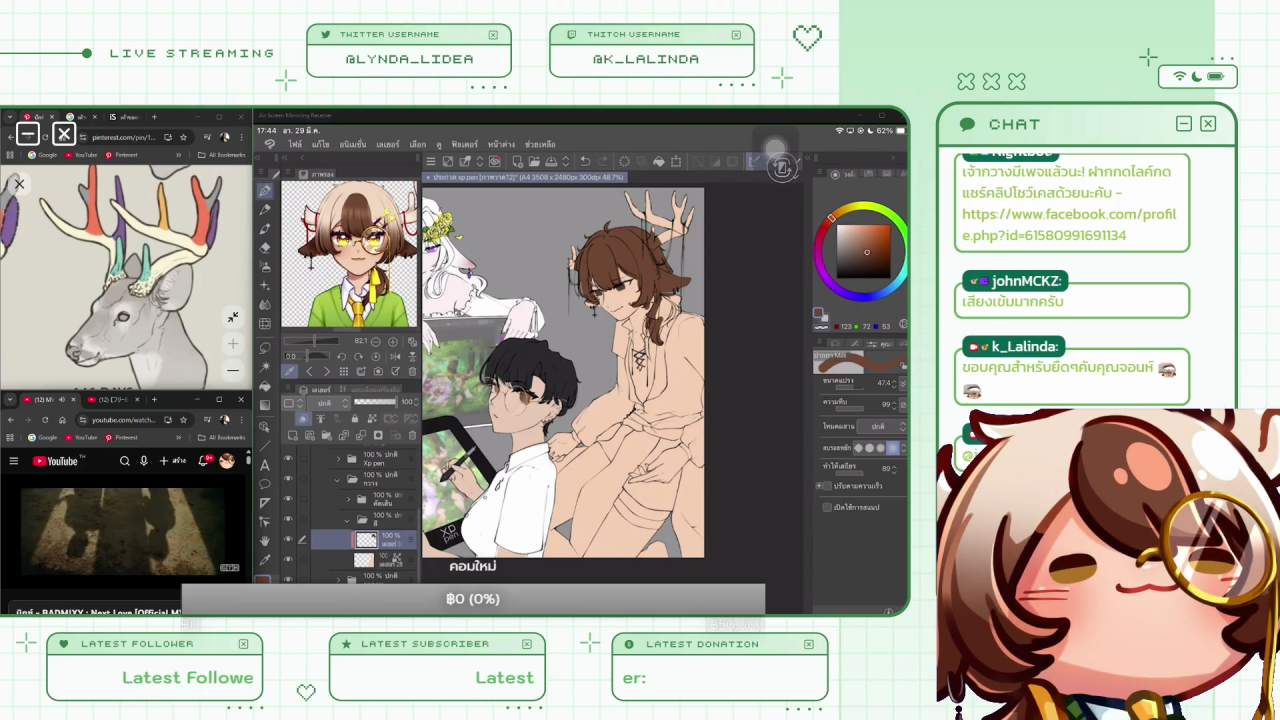
mouse_move(662, 298)
mouse_down()
mouse_move(678, 312)
mouse_move(646, 333)
mouse_up()
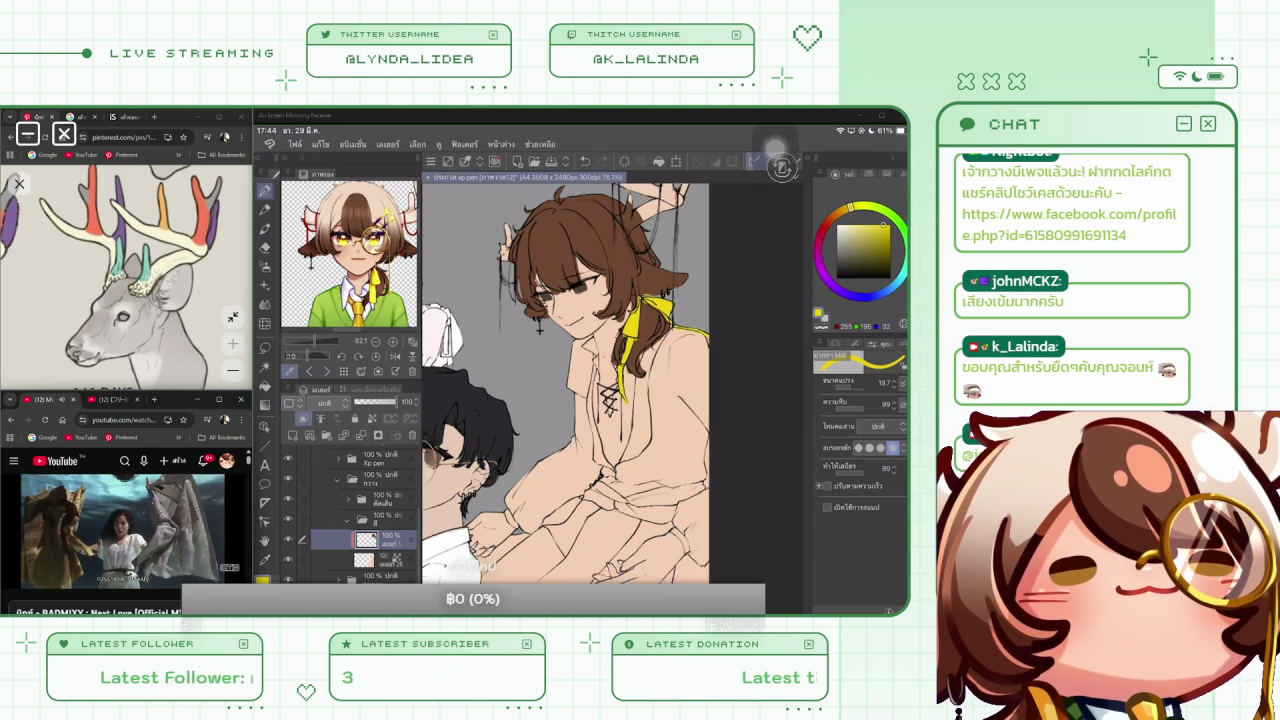
Sample the pale peach colour of the antlers
scroll(565, 378, down, 5)
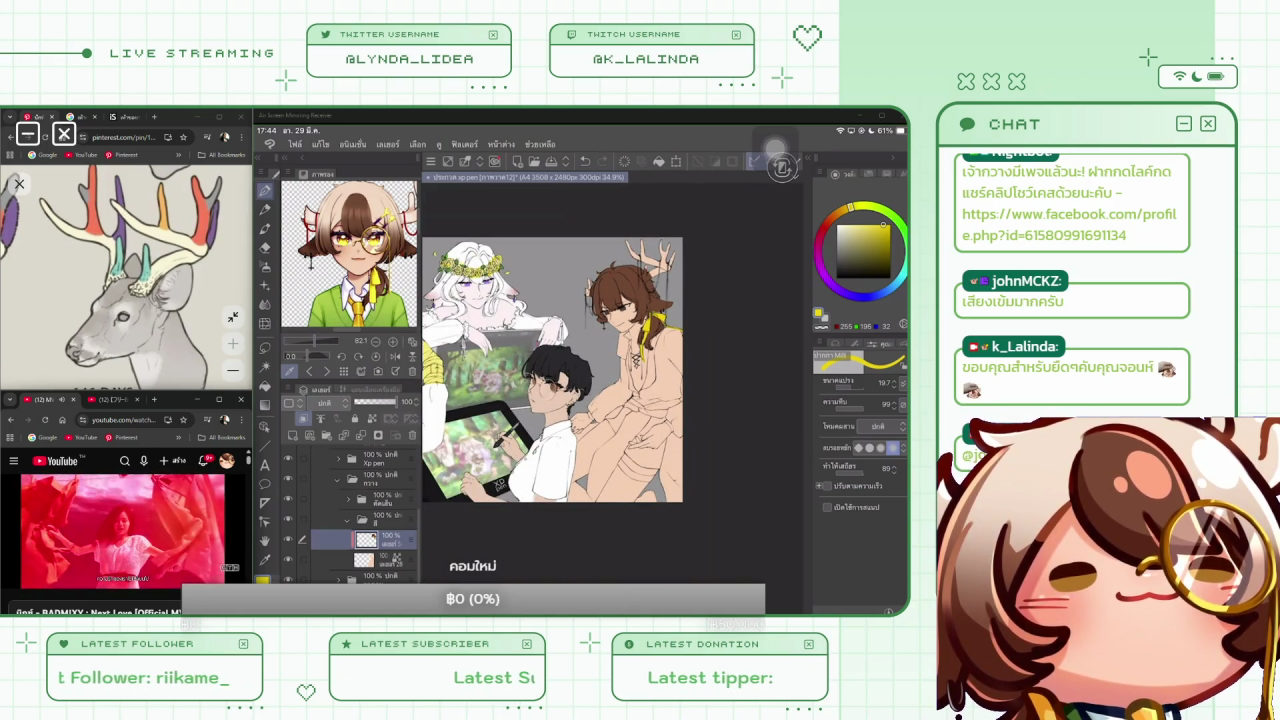
scroll(552, 395, up, 2)
scroll(552, 395, up, 2)
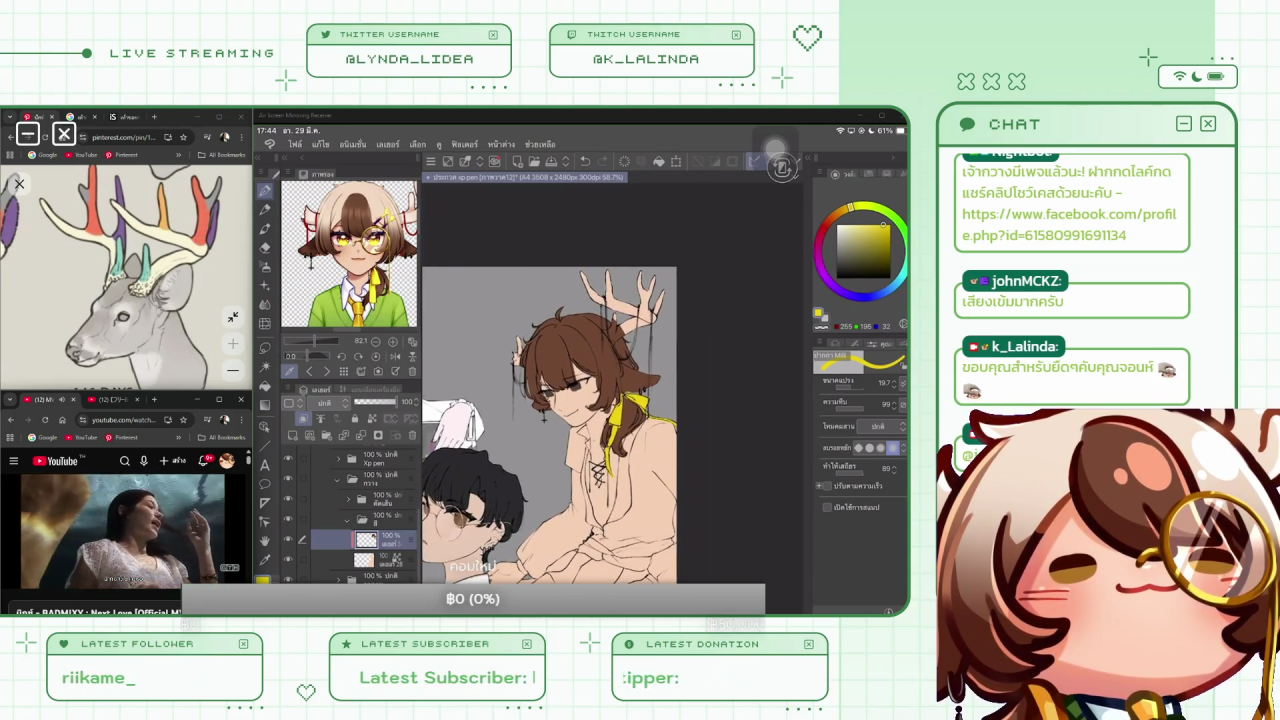
click(612, 276)
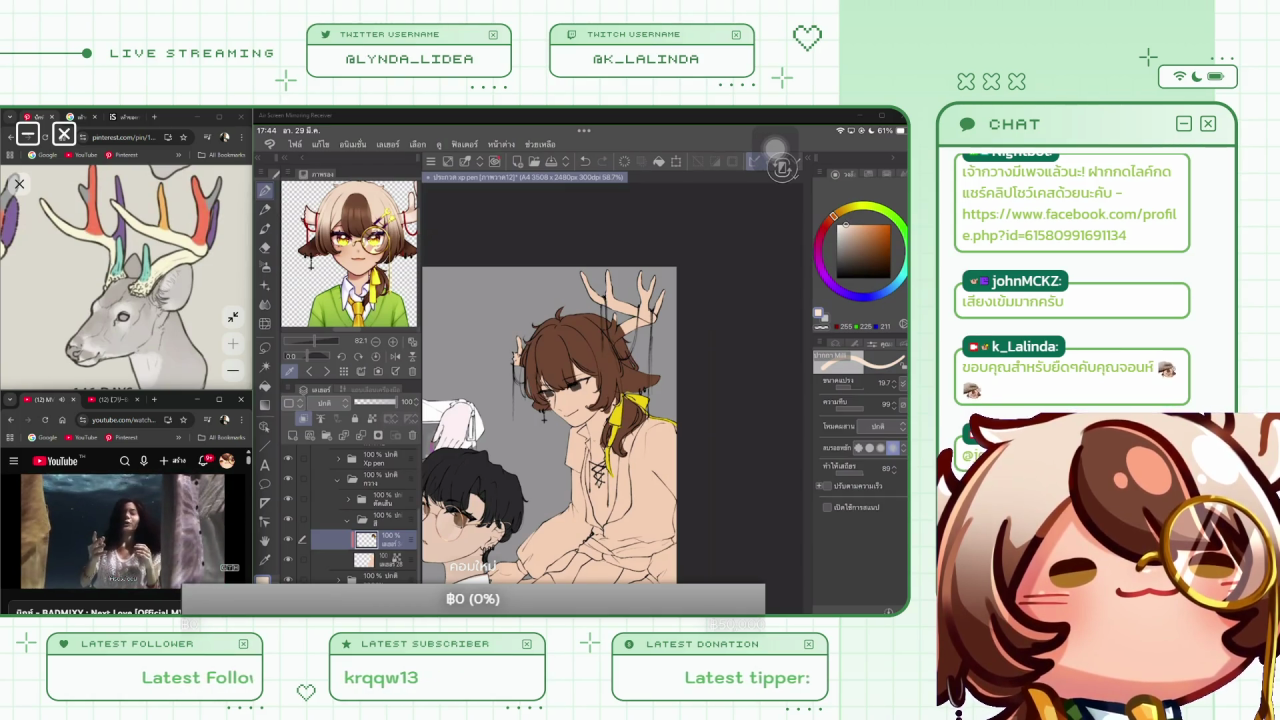
Adjust the brush size down to a fine 12.7
drag(835, 382, 862, 382)
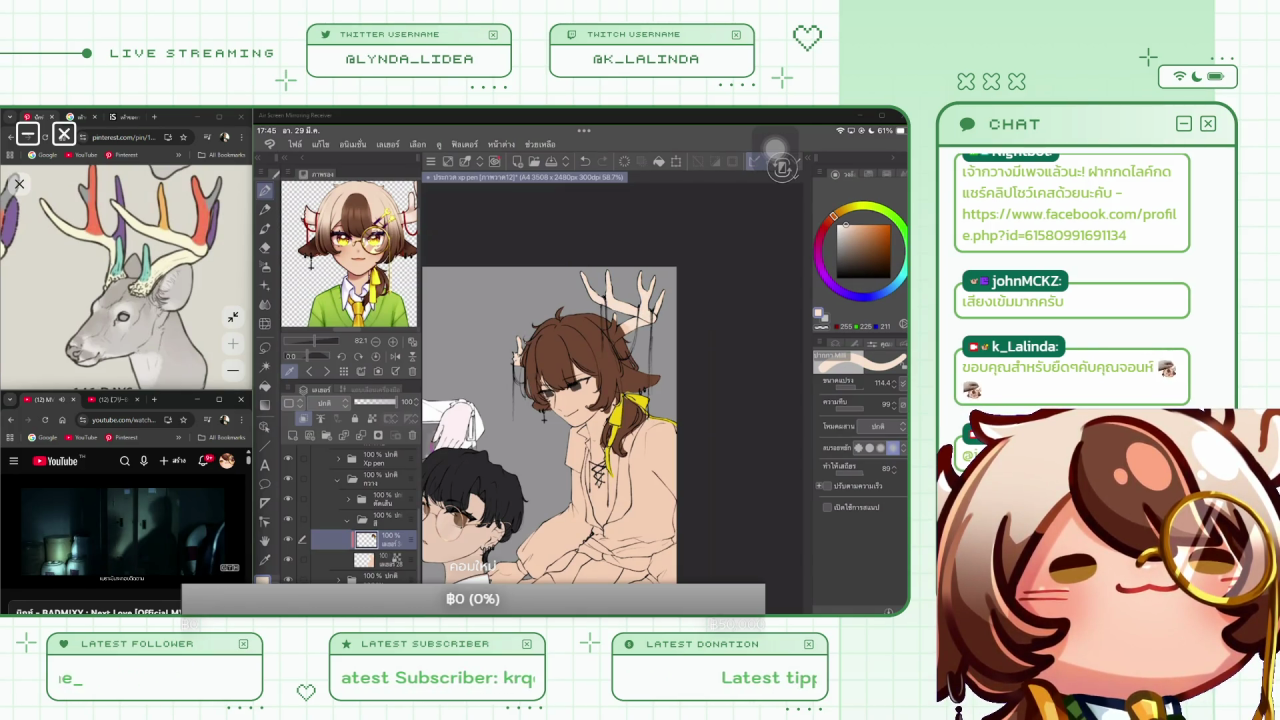
drag(880, 382, 840, 382)
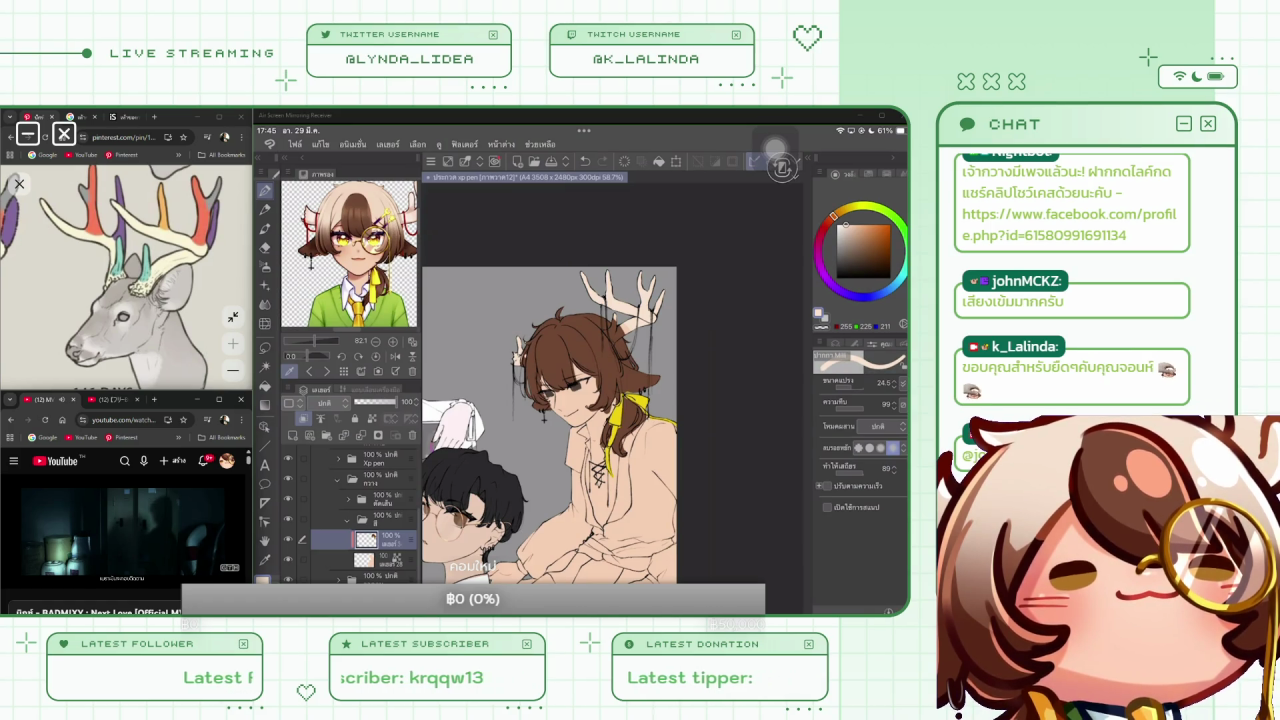
scroll(555, 450, up, 5)
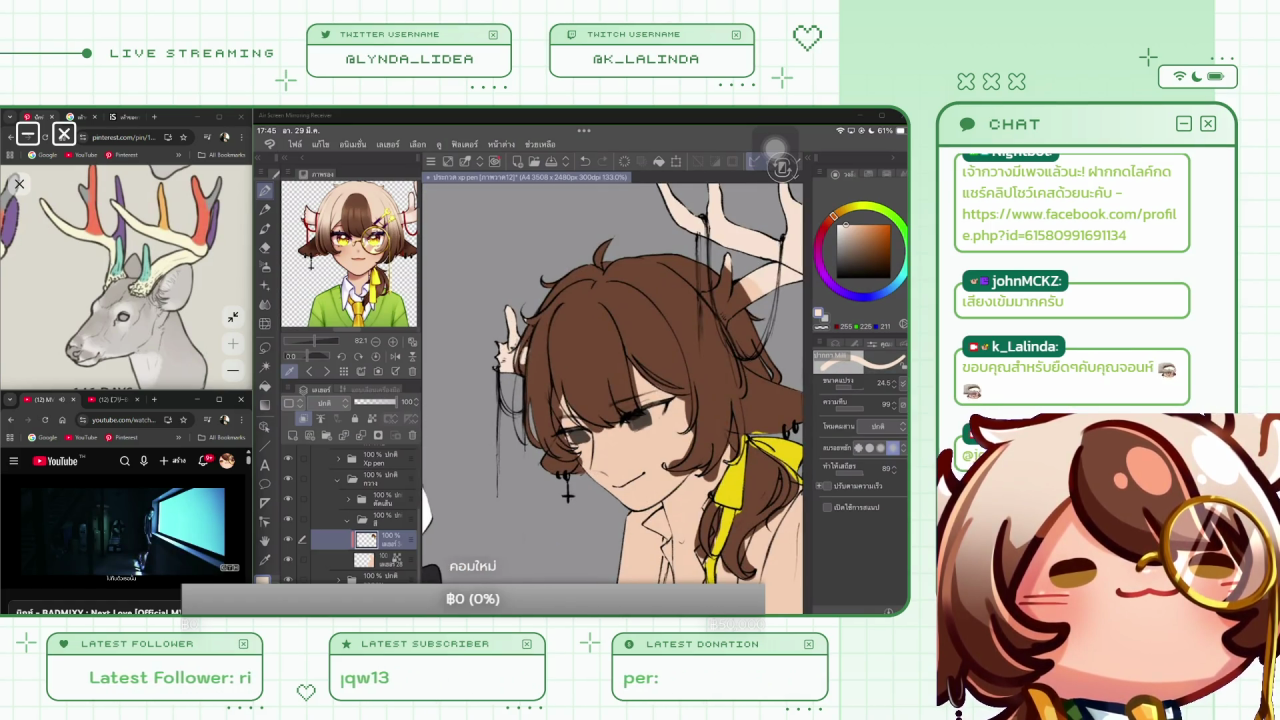
scroll(567, 494, down, 3)
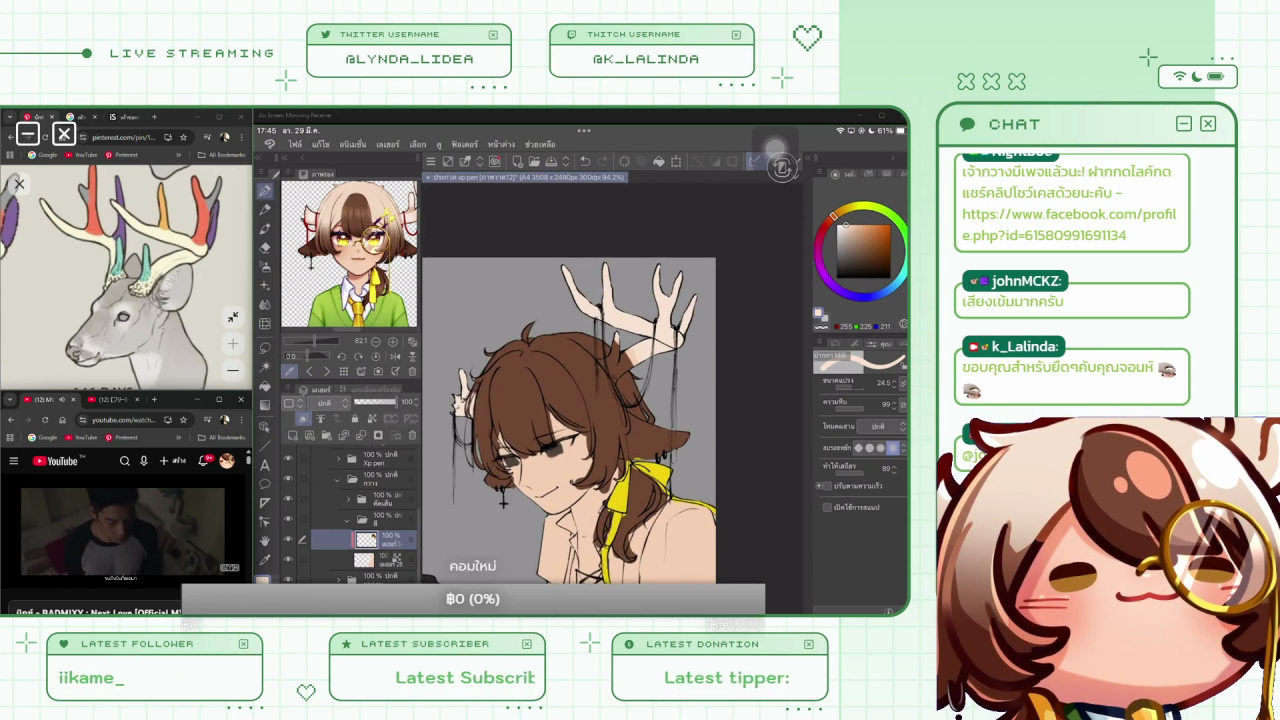
drag(612, 400, 640, 400)
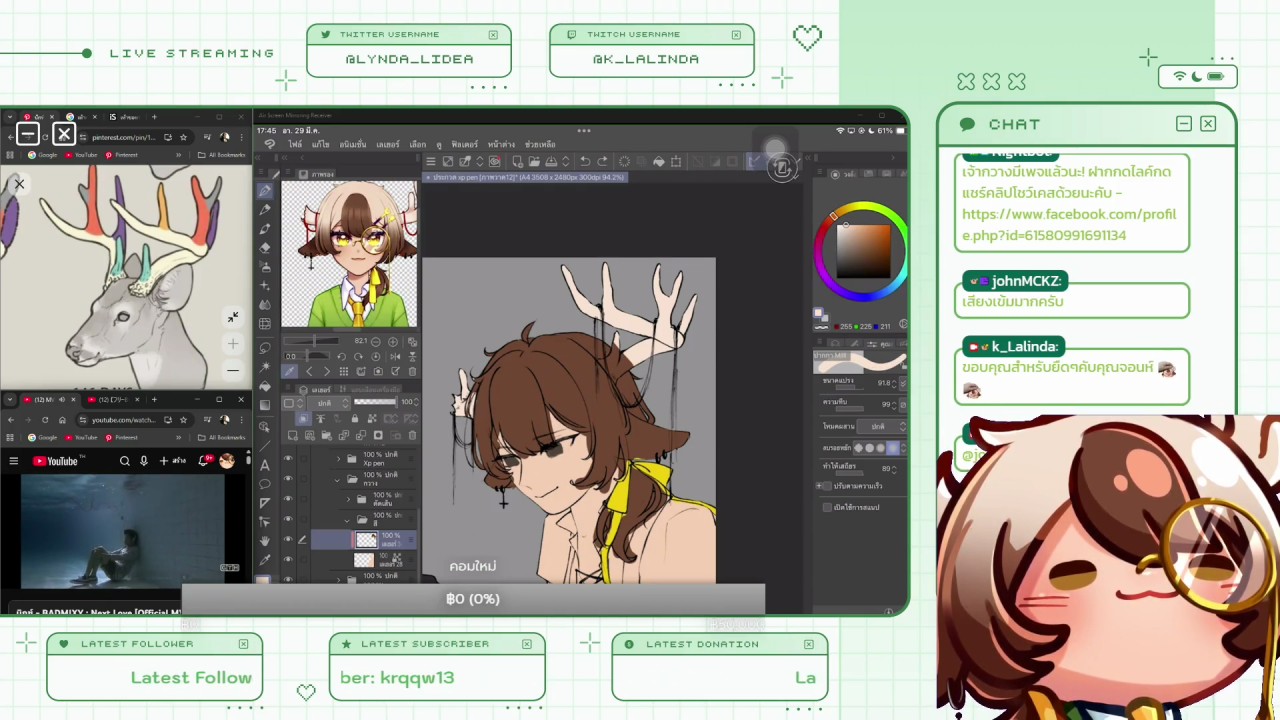
drag(628, 356, 606, 356)
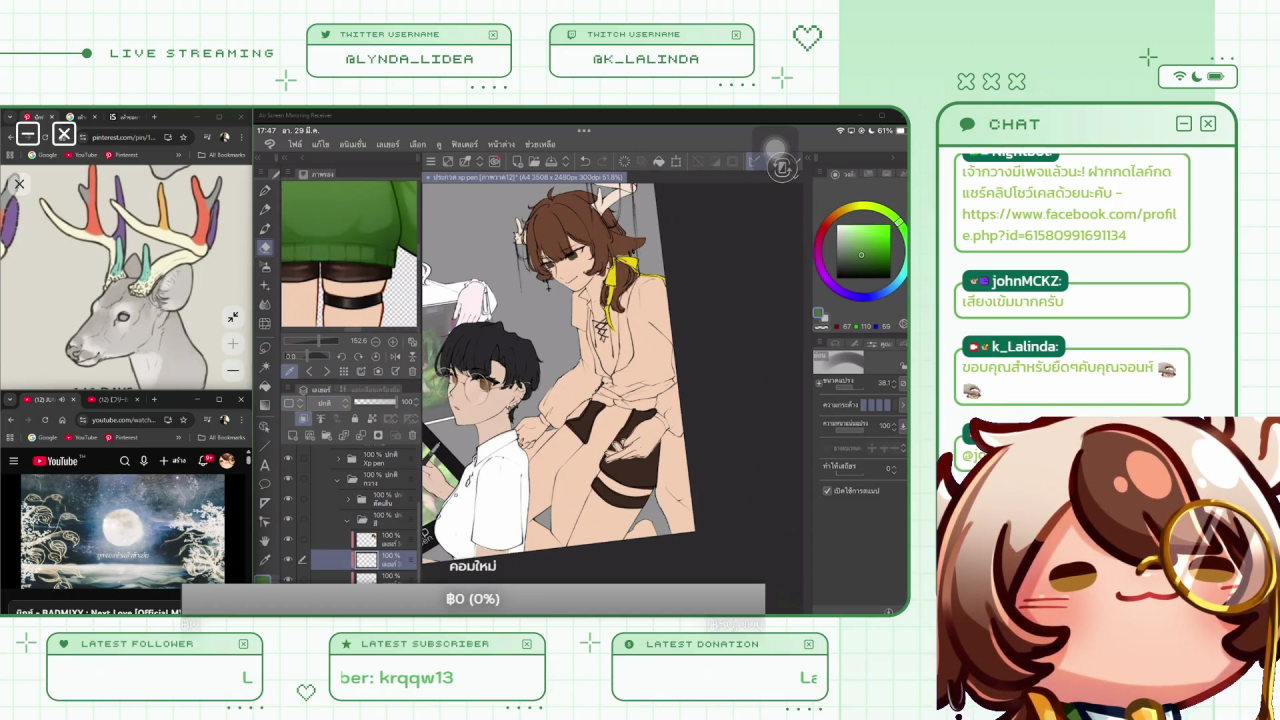
Paint green over the antlered character's shoulders, collar and upper shirt
click(265, 190)
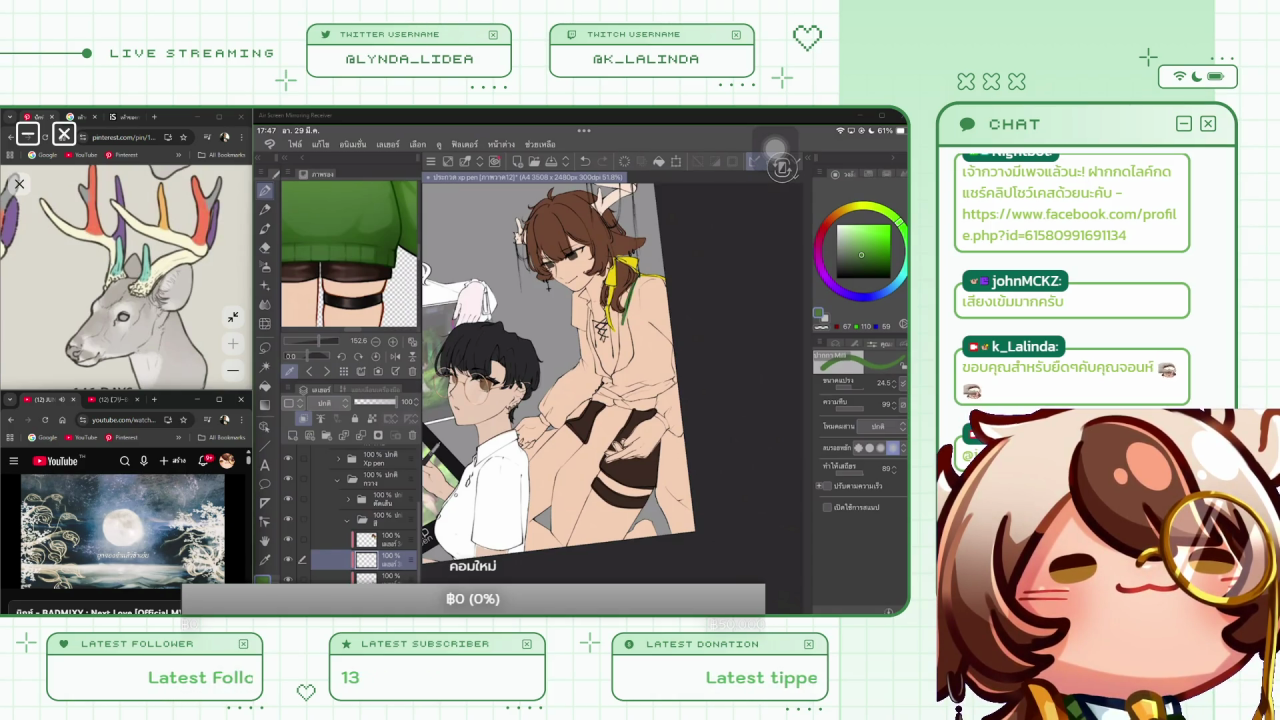
drag(622, 310, 636, 344)
mouse_move(652, 278)
mouse_down()
mouse_move(634, 328)
mouse_move(652, 358)
mouse_up()
mouse_move(650, 314)
mouse_down()
mouse_move(648, 368)
mouse_move(668, 348)
mouse_up()
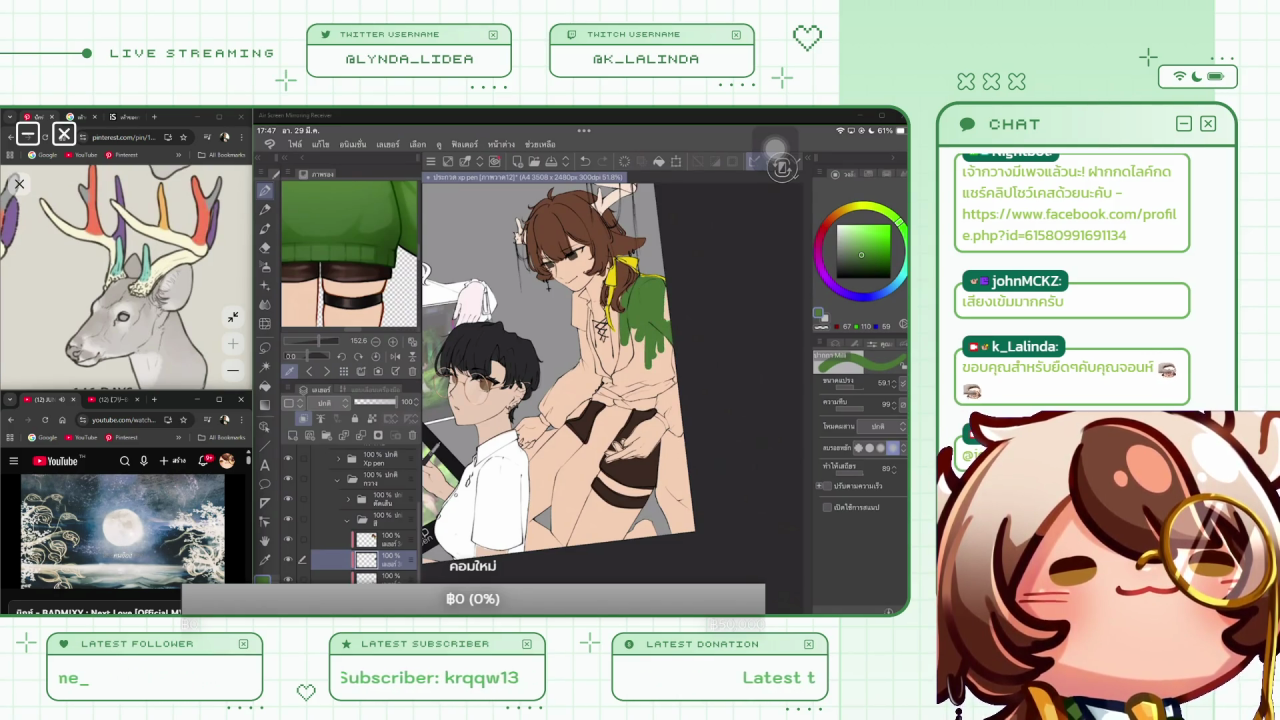
drag(667, 302, 667, 322)
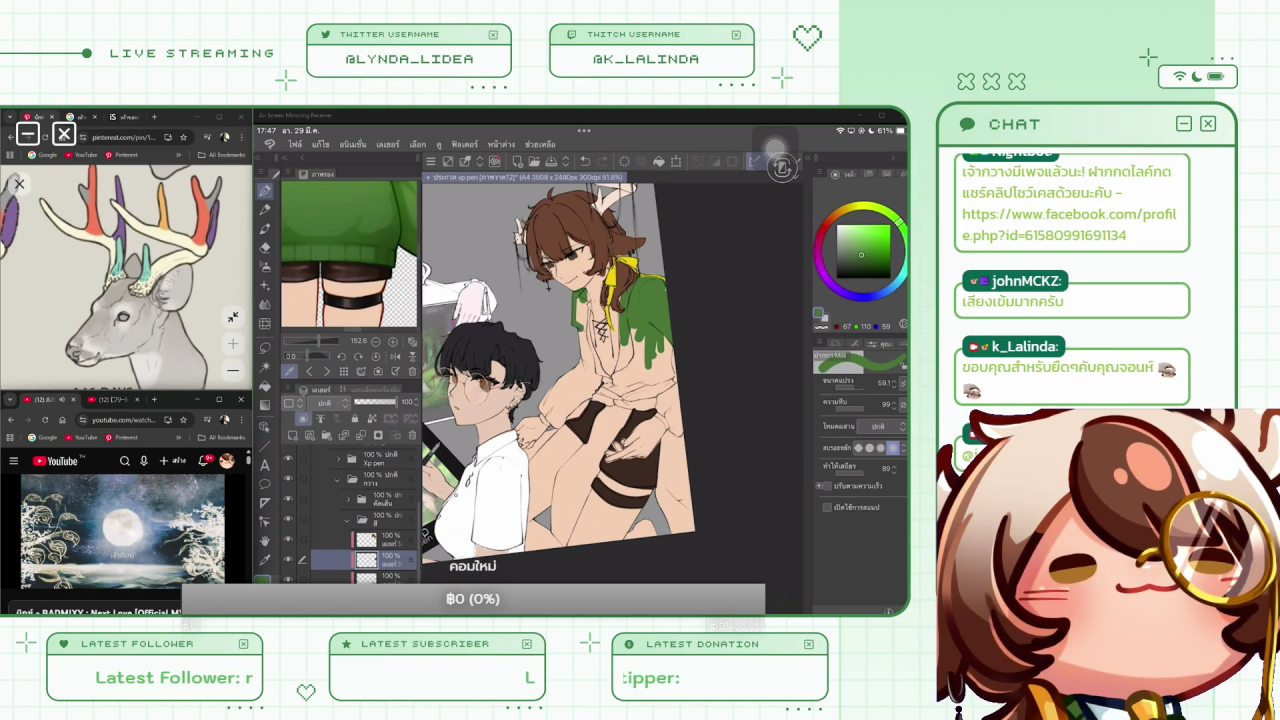
Add thin darker green folds and drips down the shirt front
drag(582, 304, 600, 372)
drag(594, 318, 608, 368)
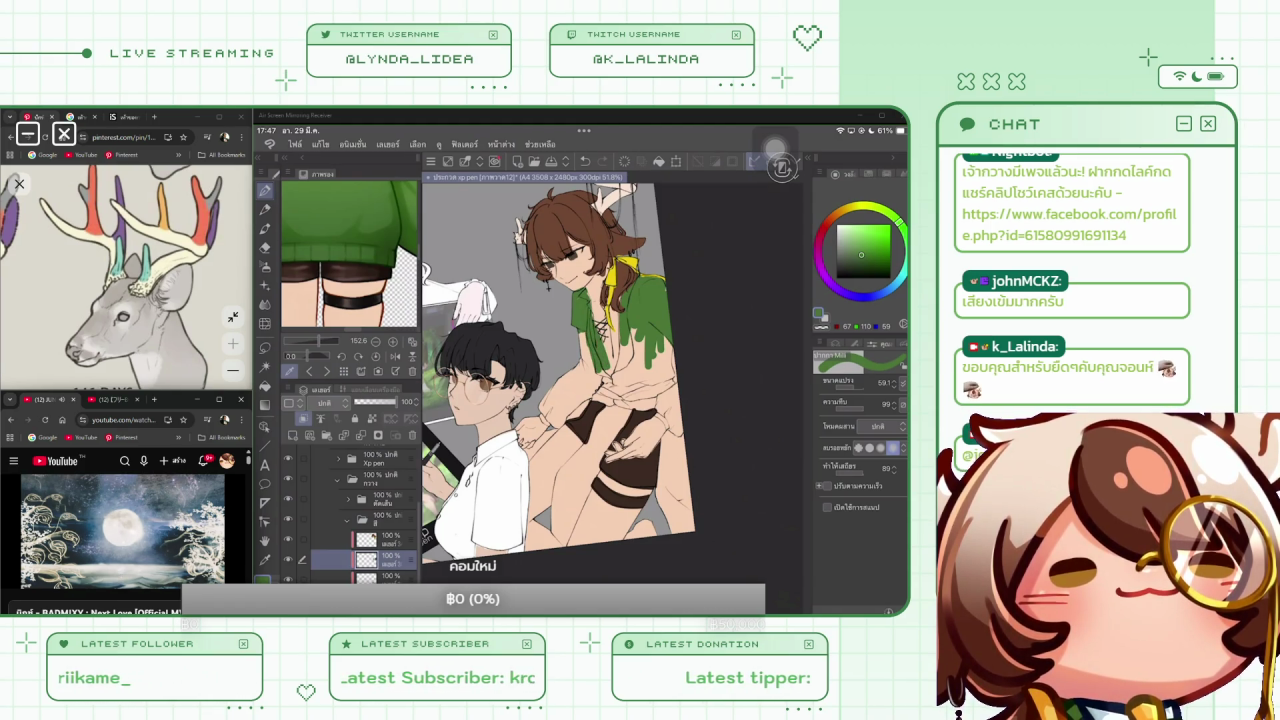
drag(606, 306, 614, 372)
mouse_move(614, 312)
mouse_down()
mouse_move(618, 374)
mouse_move(594, 400)
mouse_up()
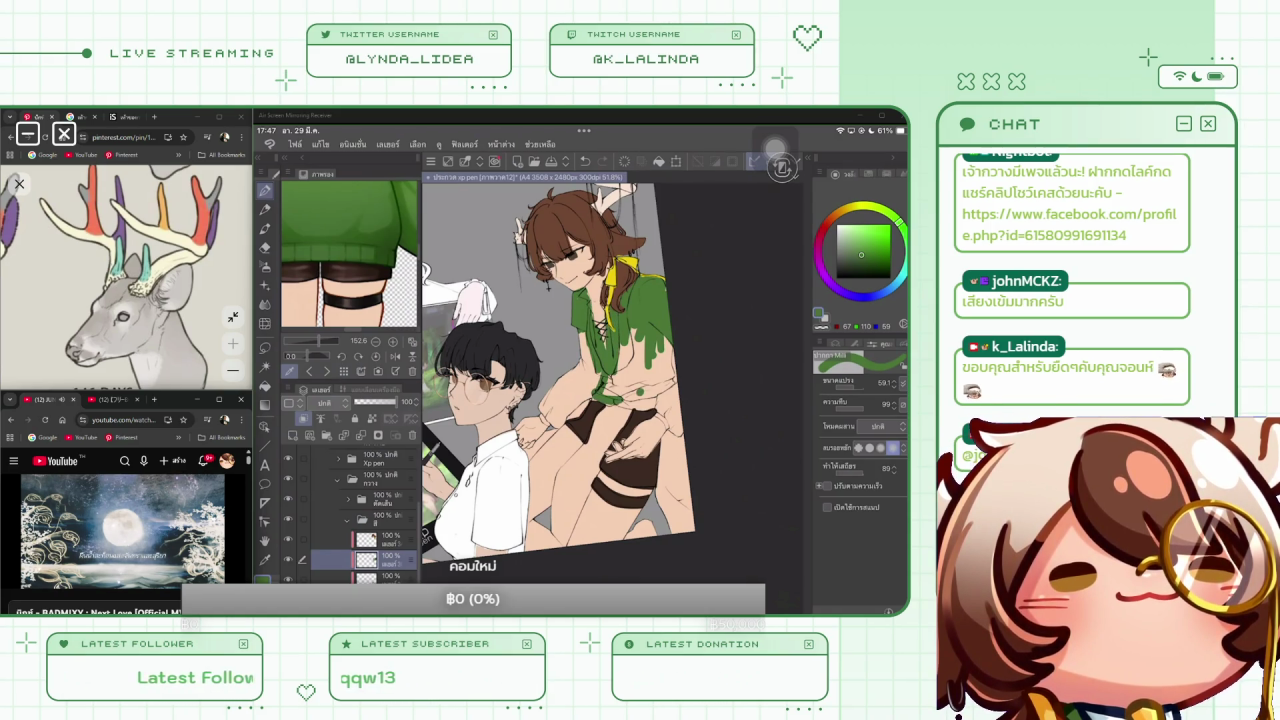
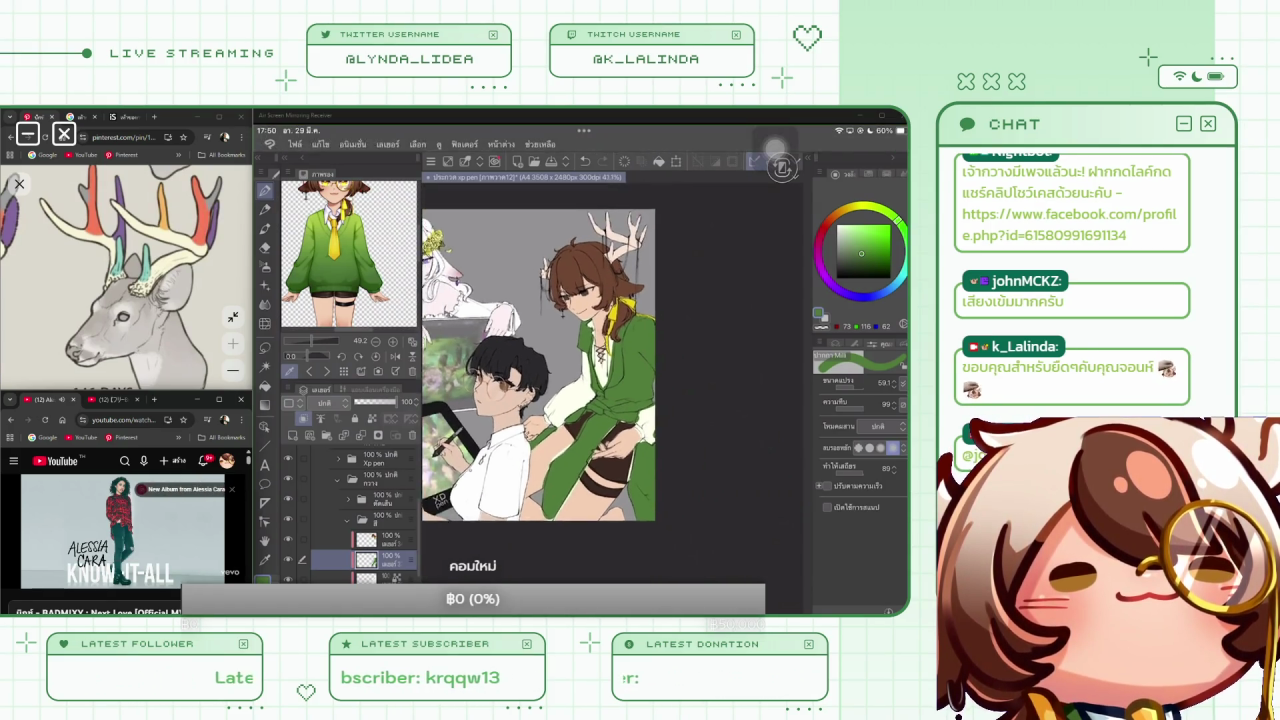
On the layer above, sample the reference's light skin tone and test-fill the boy's hair, then undo it
click(380, 540)
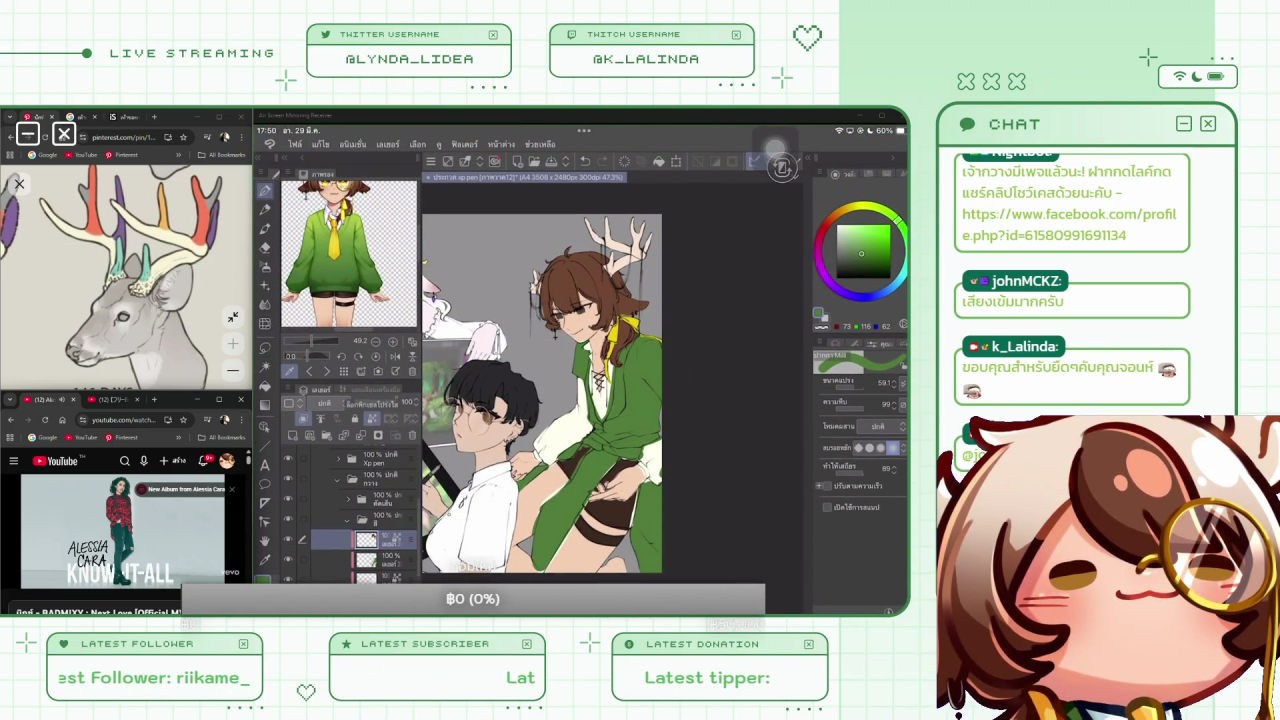
scroll(349, 255, up, 5)
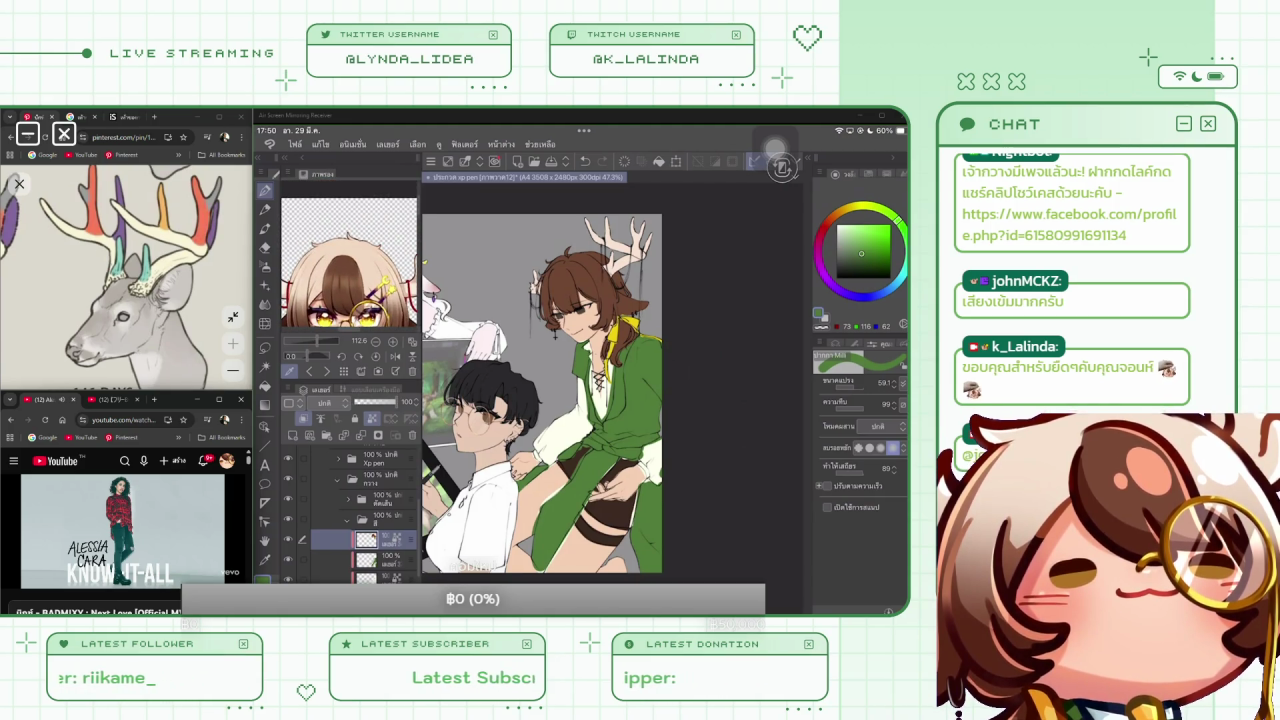
click(340, 225)
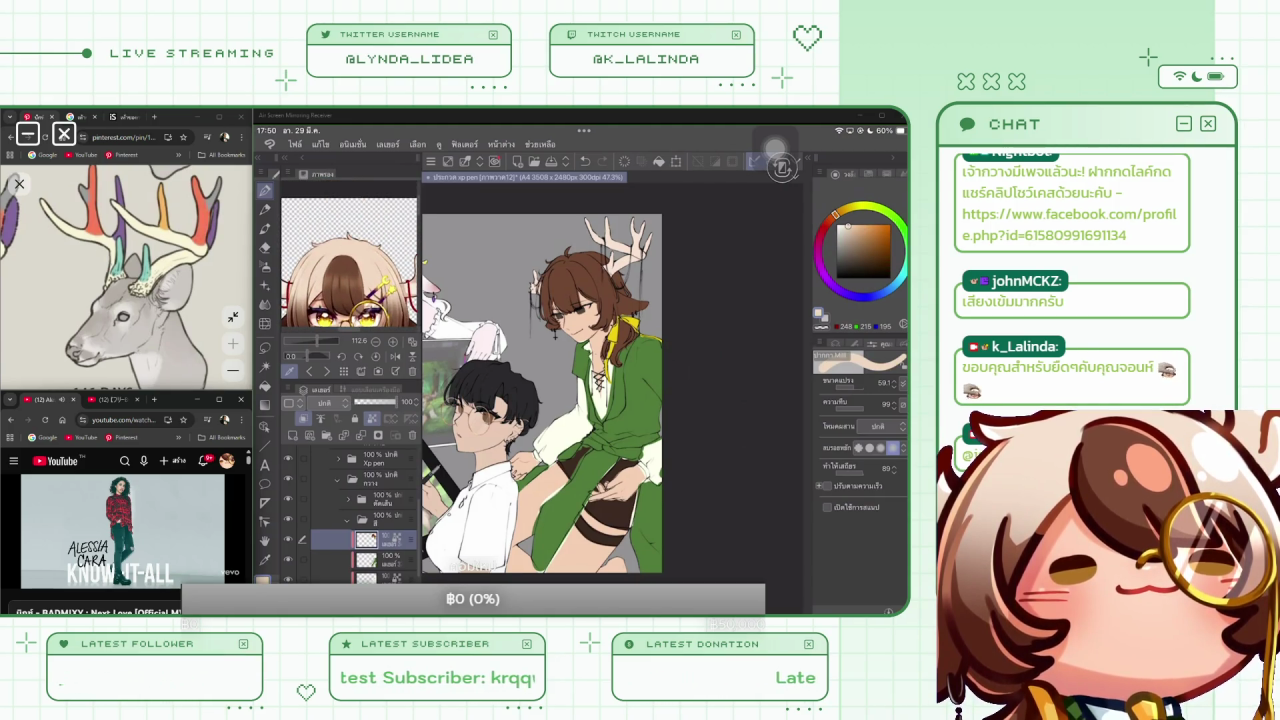
click(555, 335)
key(ctrl+z)
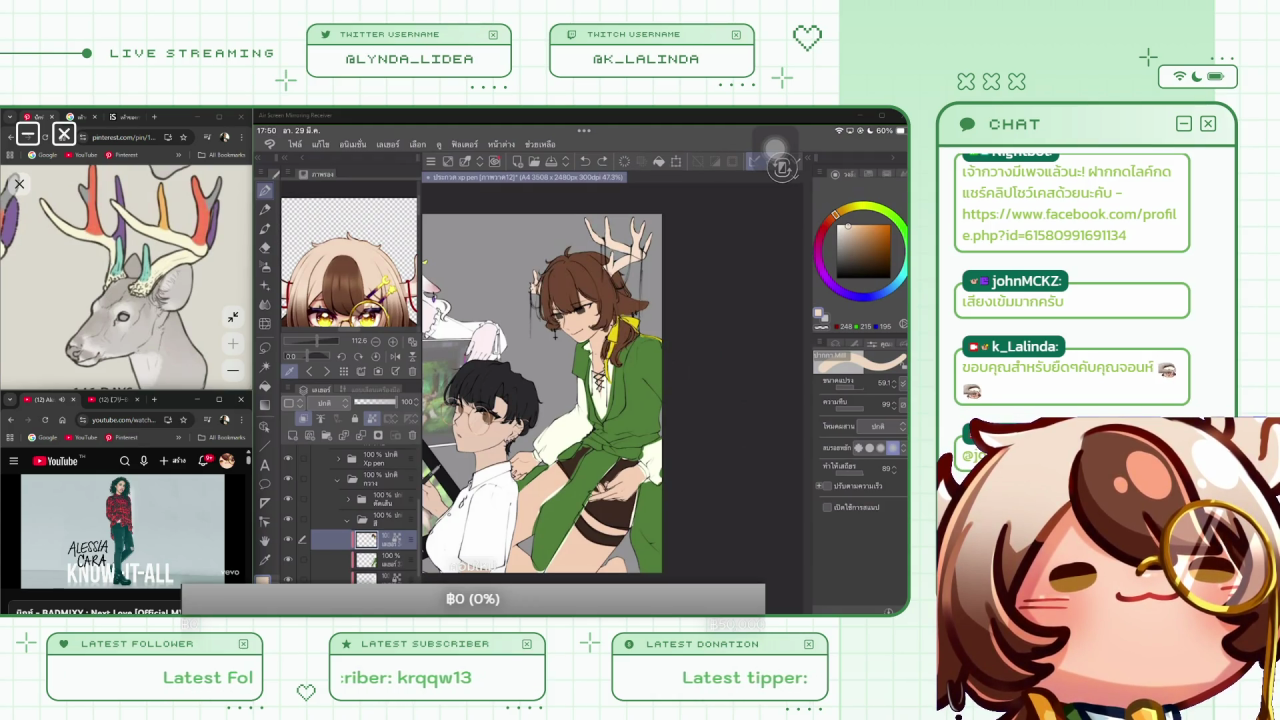
scroll(538, 366, up, 2)
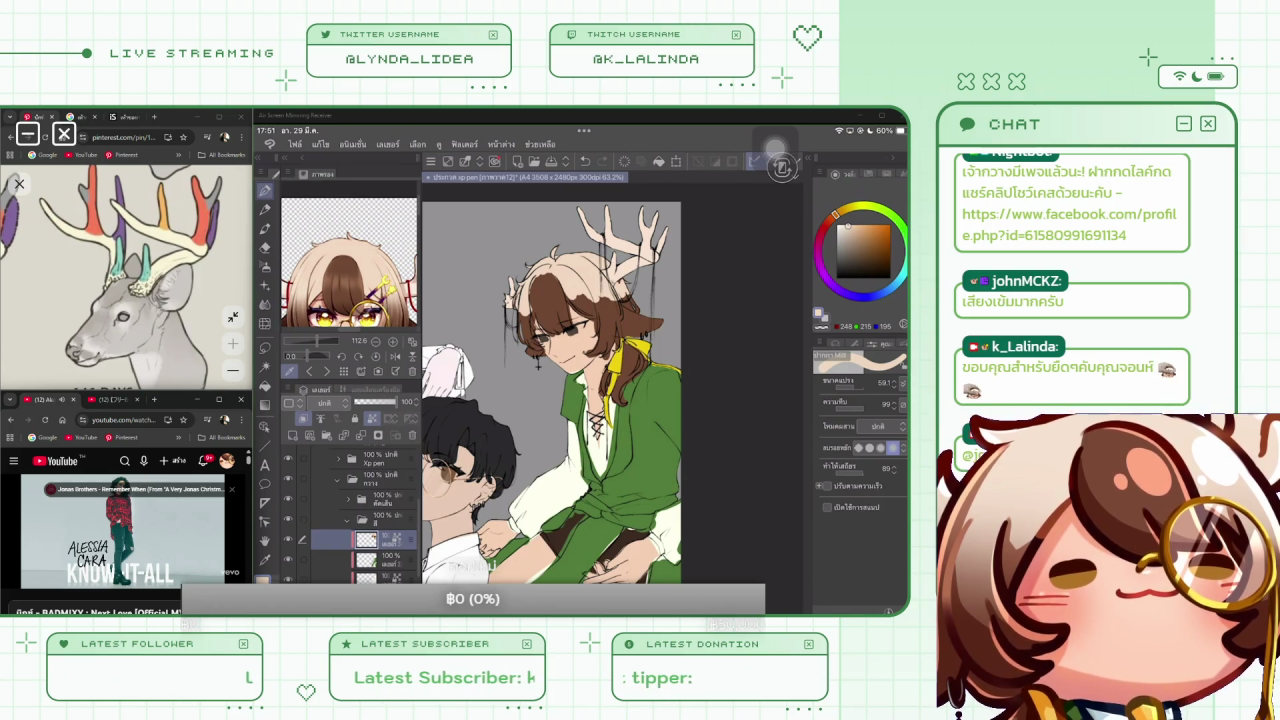
Frame the reference face, then paint dark brown strands through the antlered boy's beige hair
drag(293, 340, 293, 293)
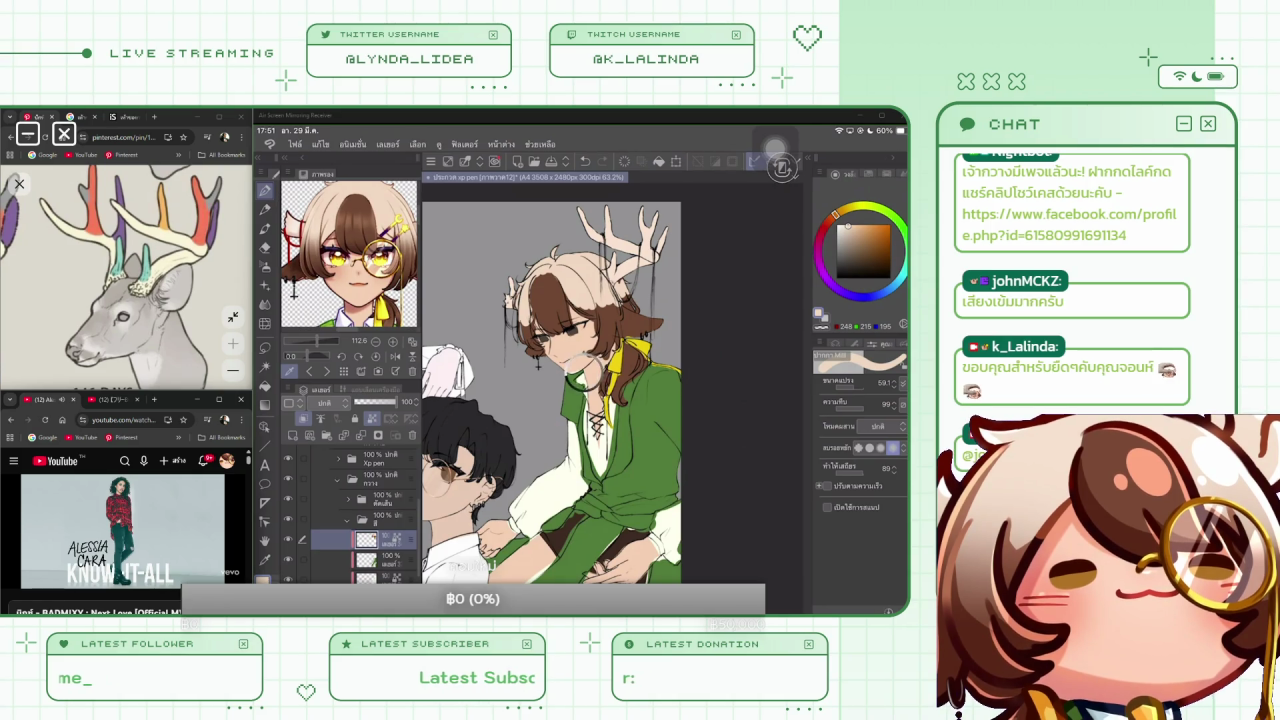
click(546, 272)
click(872, 258)
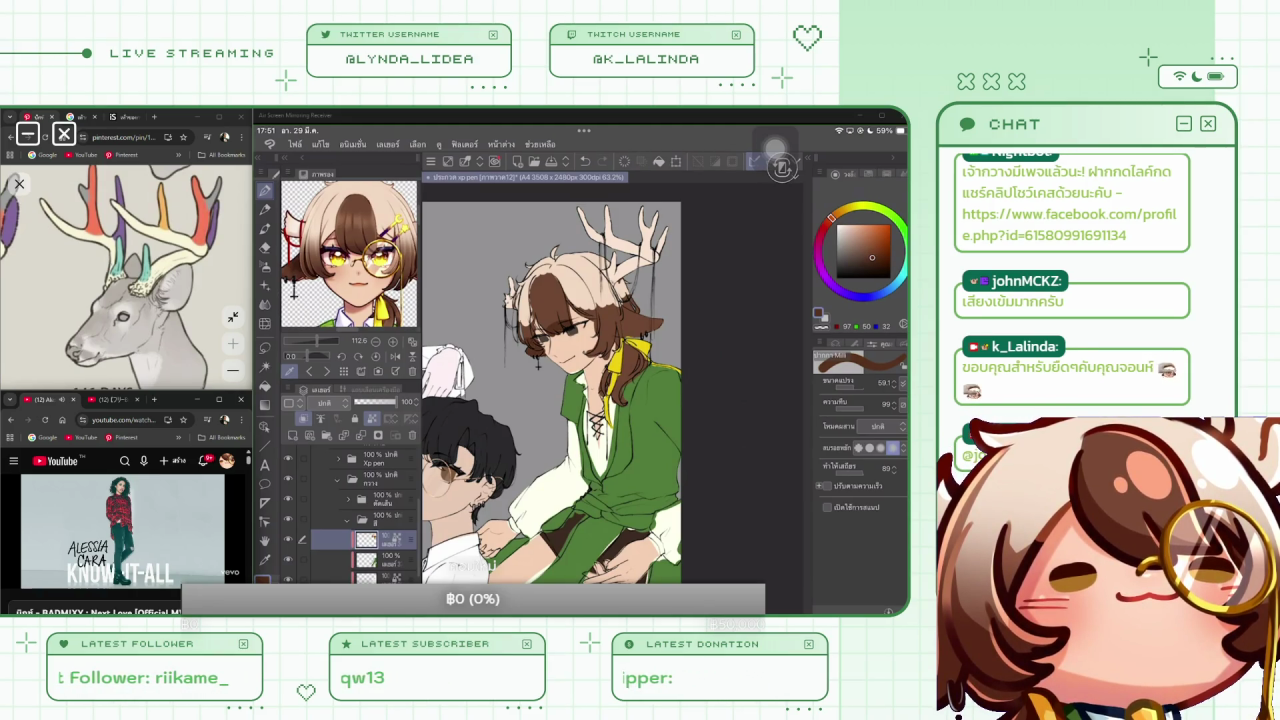
mouse_move(598, 336)
mouse_down()
mouse_move(626, 346)
mouse_move(628, 404)
mouse_up()
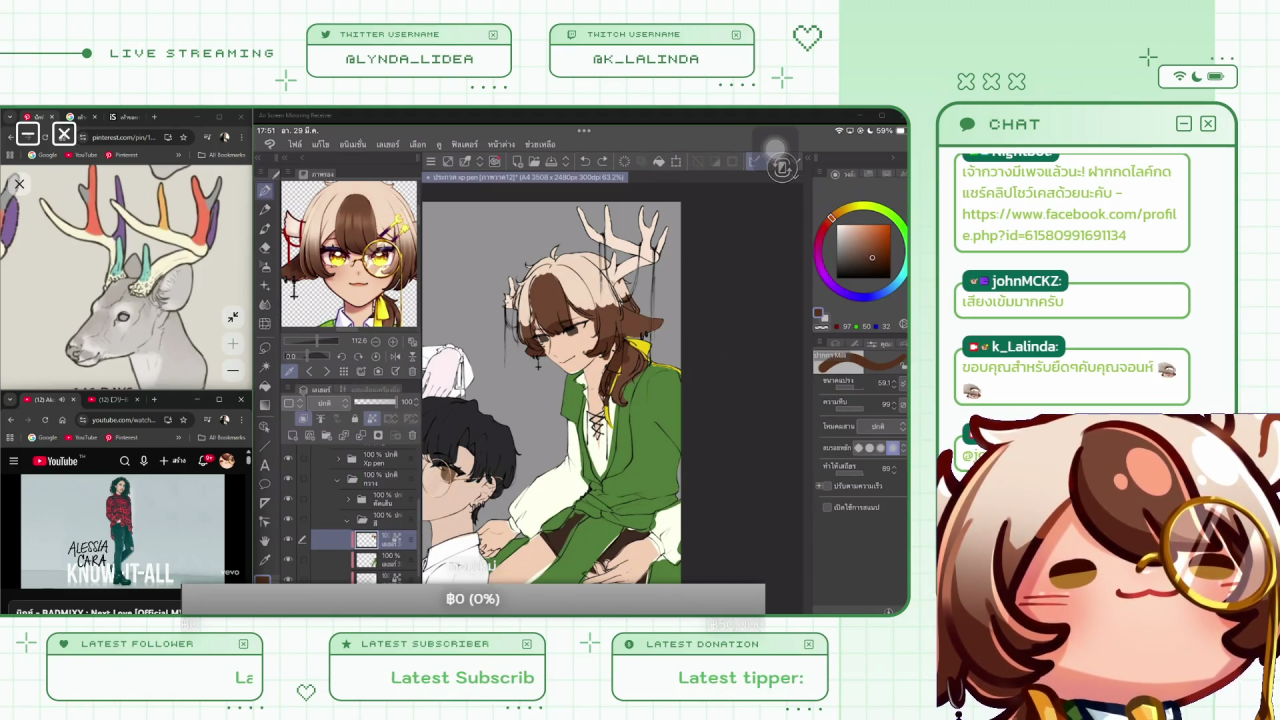